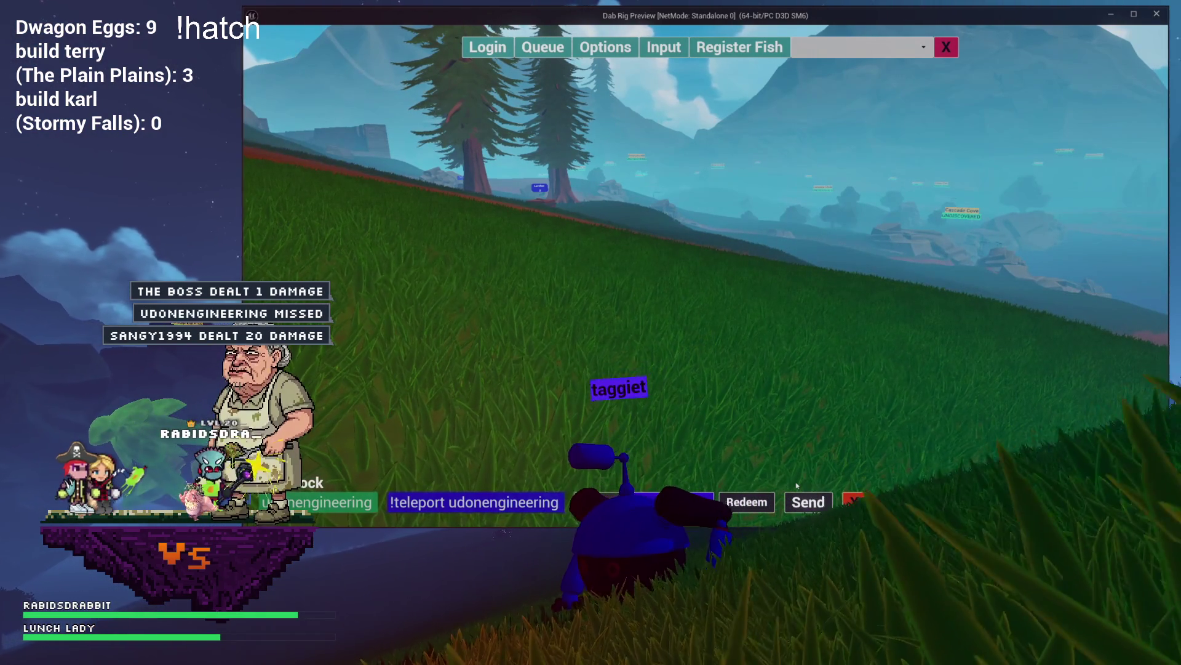
# End the Standalone game preview with Esc to get back to the castle-wall level editor
pyautogui.press('Escape')
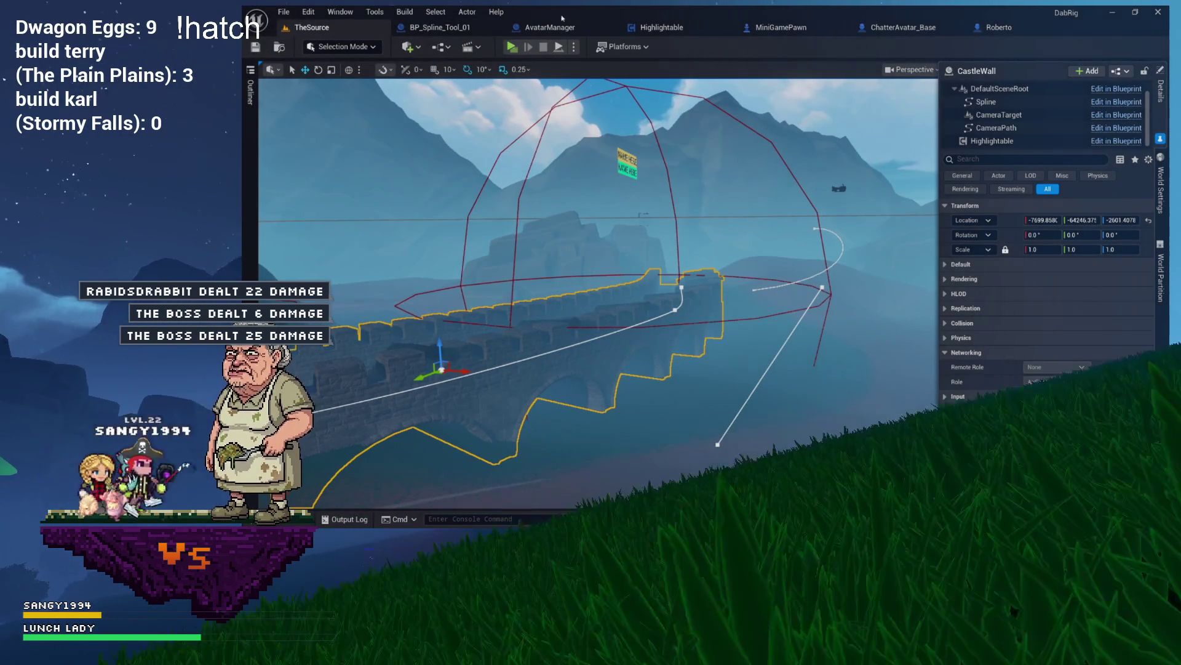
# Close AvatarManager's function graphs and the AvatarManager and Highlightable blueprint editors
pyautogui.click(672, 29)
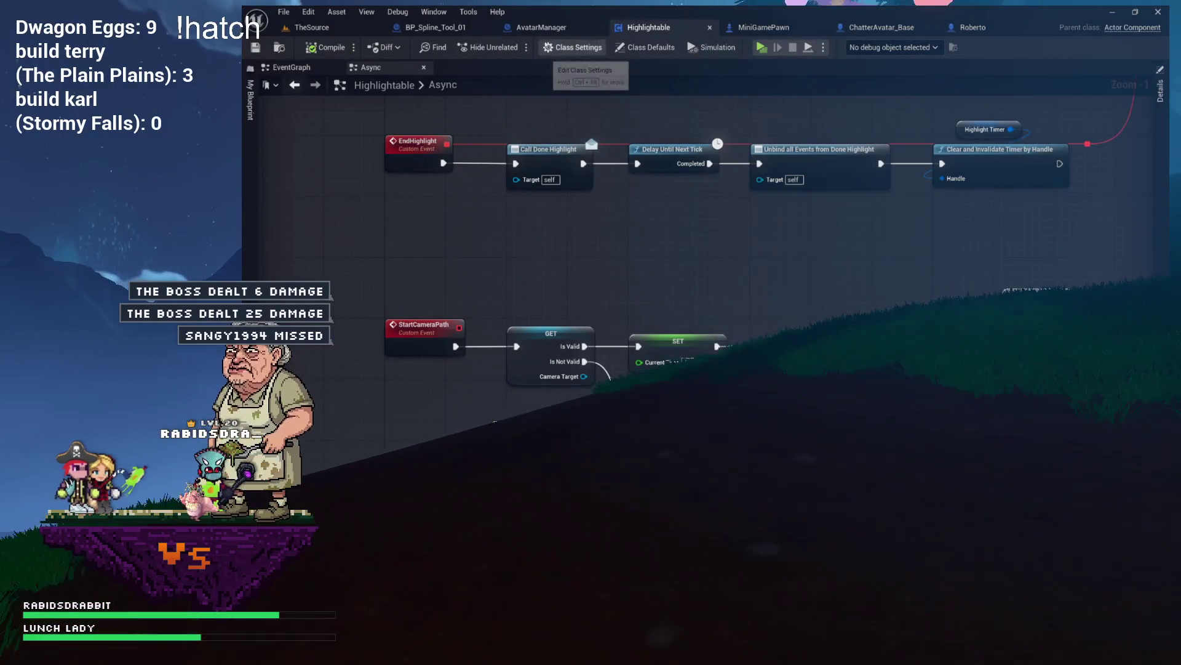
pyautogui.click(541, 27)
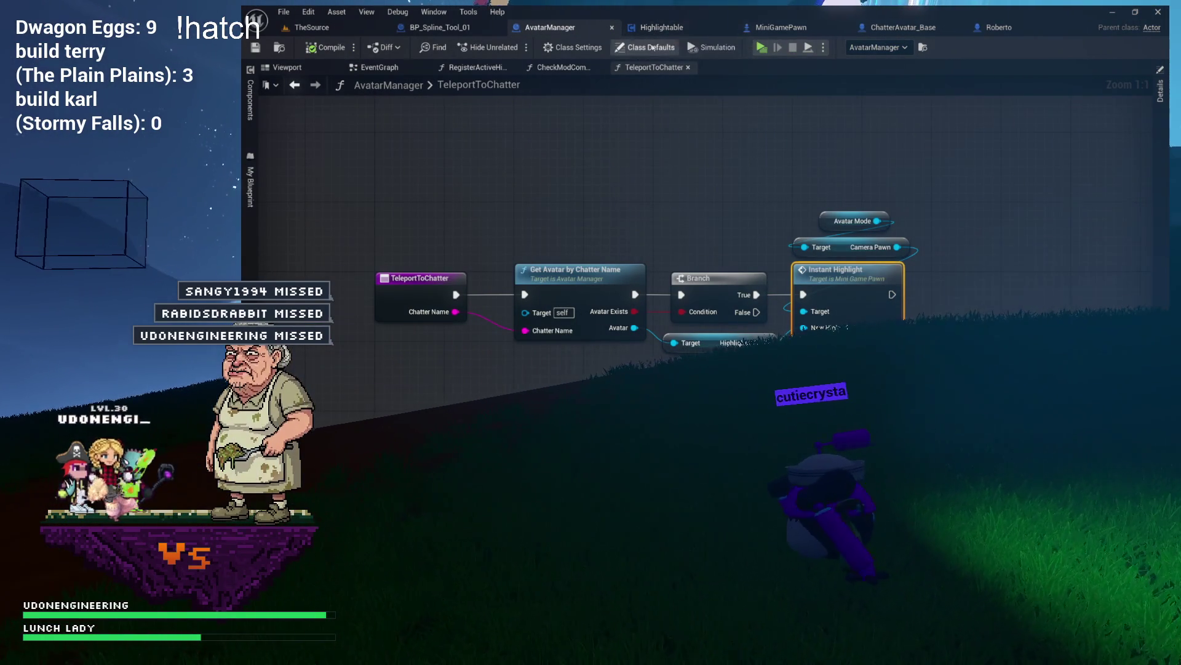
pyautogui.middleClick(657, 71)
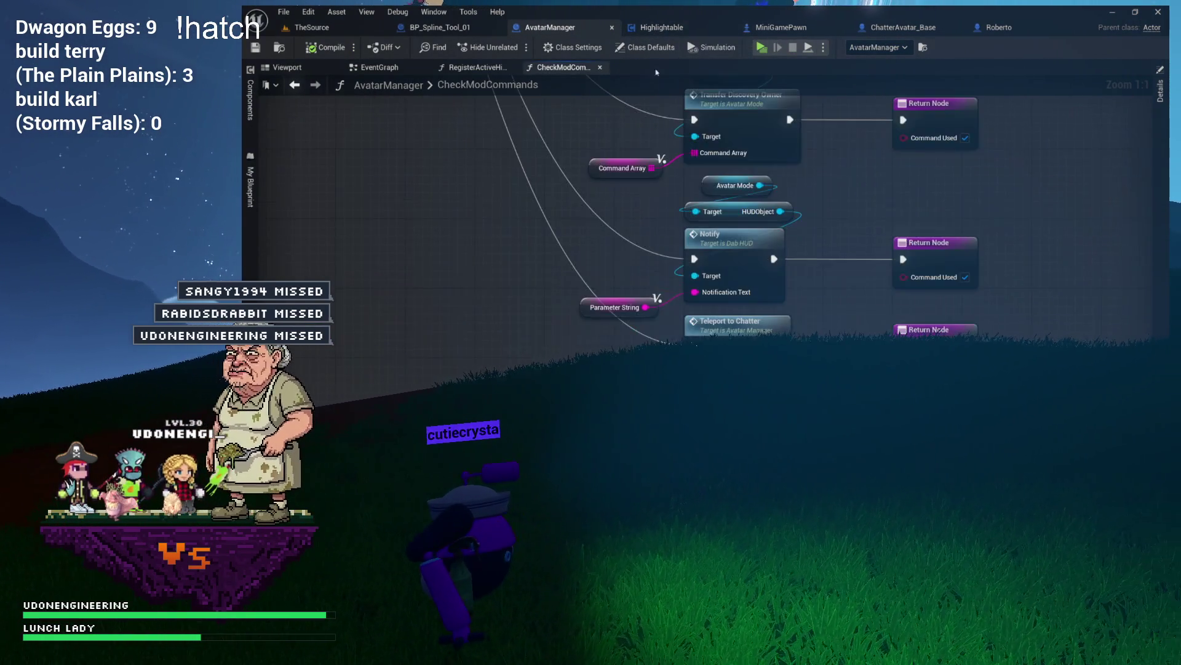
pyautogui.click(601, 67)
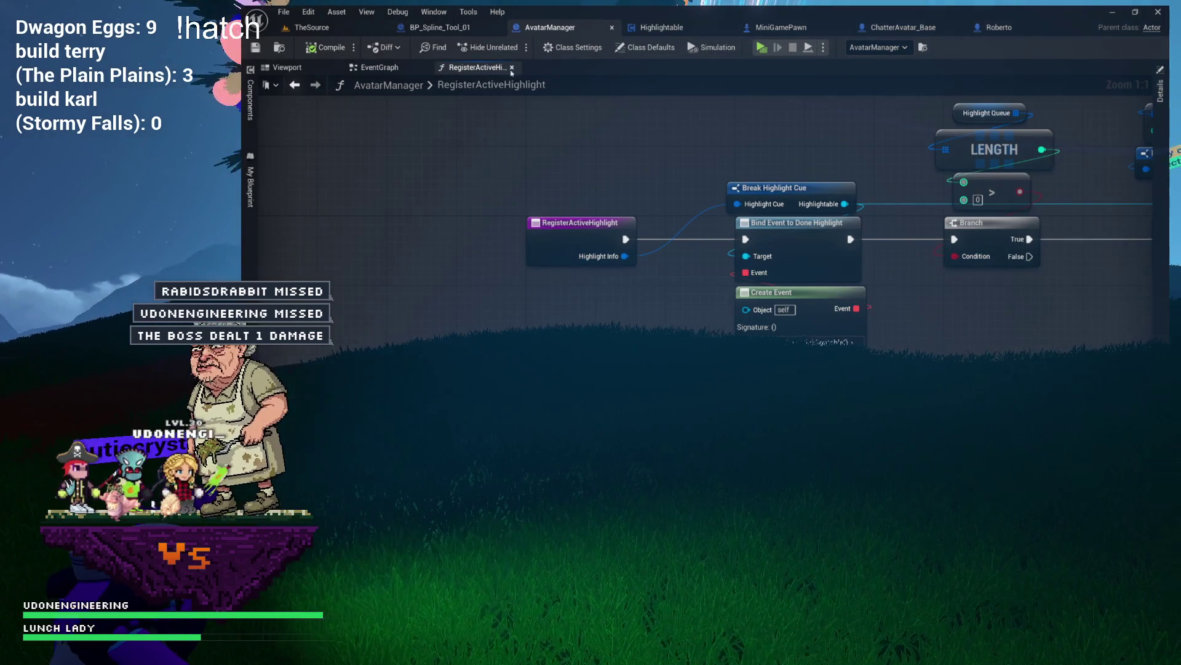
pyautogui.click(513, 67)
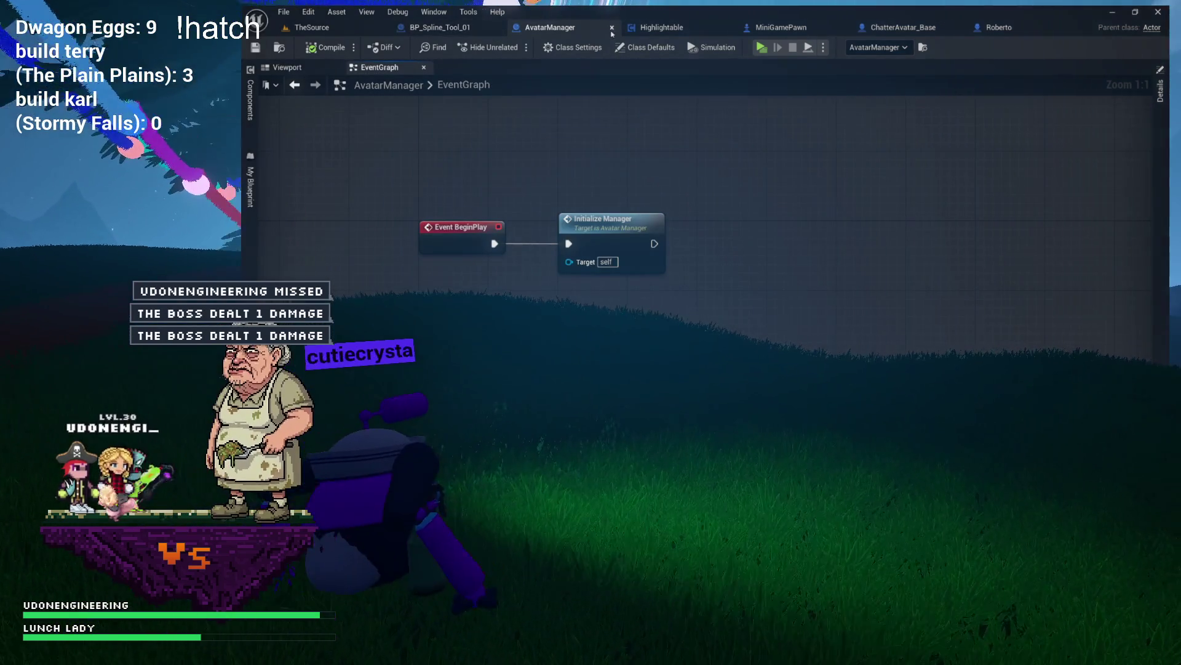
pyautogui.middleClick(588, 31)
pyautogui.middleClick(588, 31)
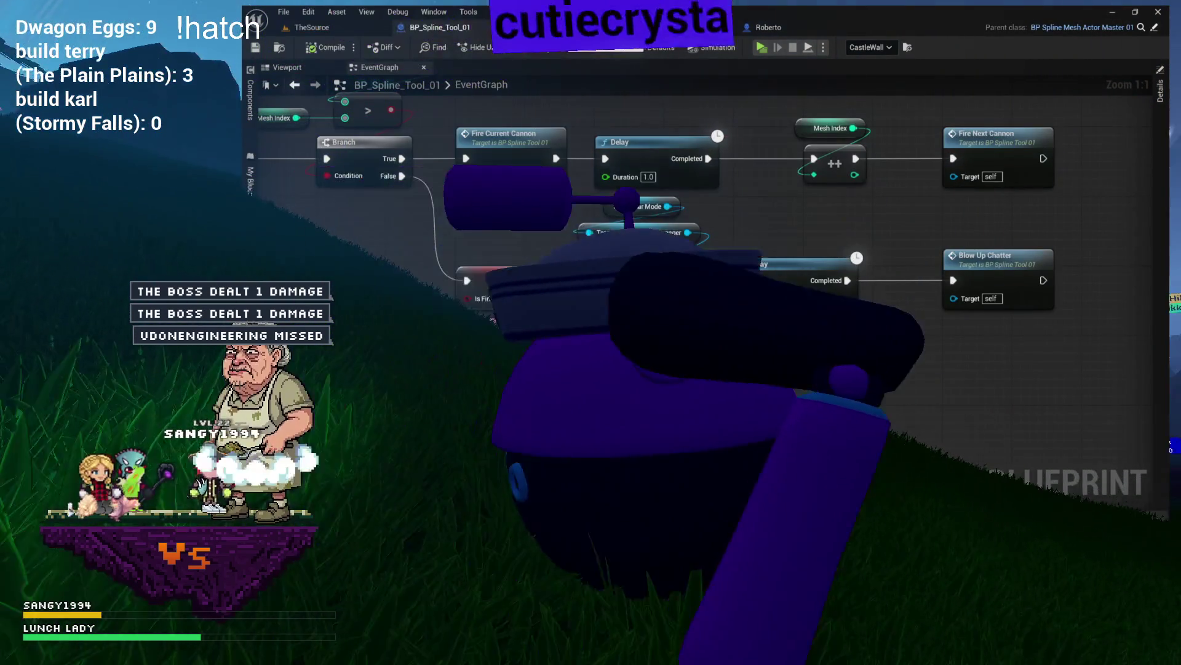
# Close MiniGamePawn's graphs and editor, then the ChatterAvatar_Base blueprint
pyautogui.click(550, 27)
pyautogui.click(654, 67)
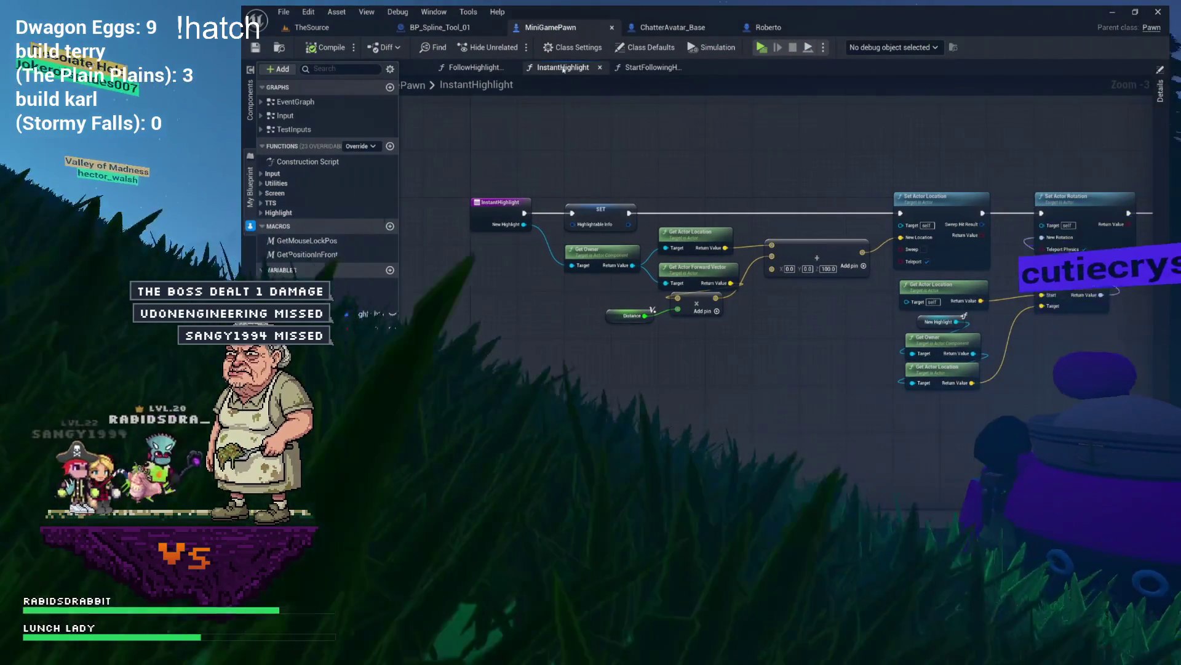
pyautogui.click(688, 67)
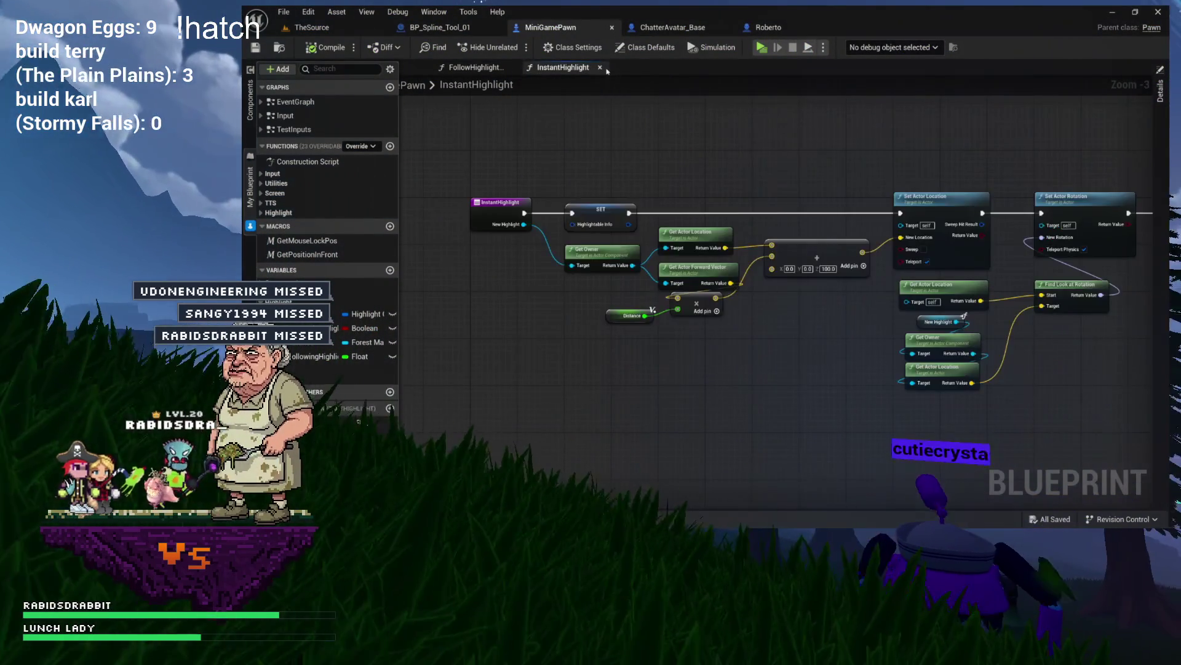
pyautogui.click(600, 67)
pyautogui.click(612, 27)
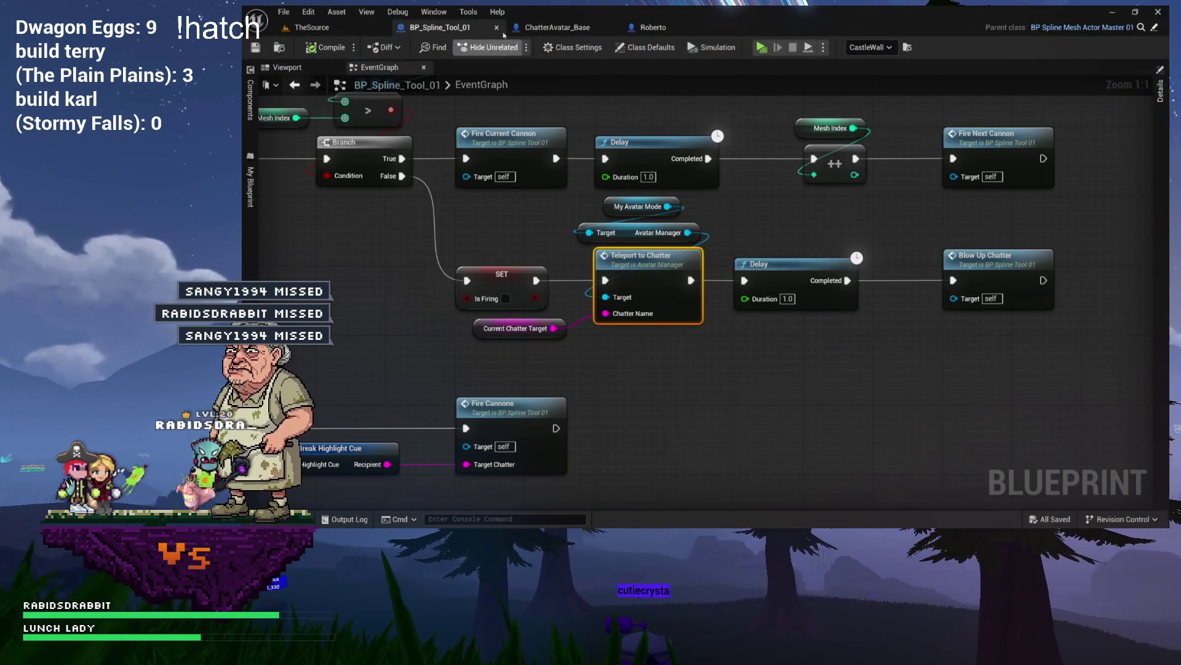
pyautogui.click(558, 35)
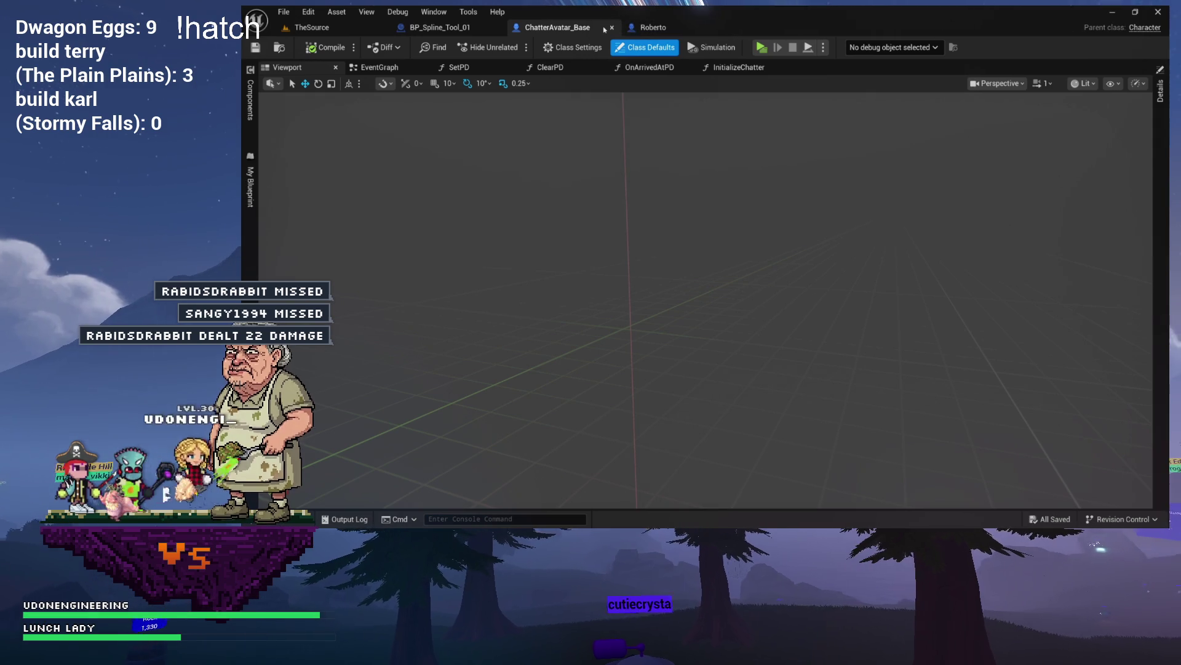
pyautogui.click(612, 27)
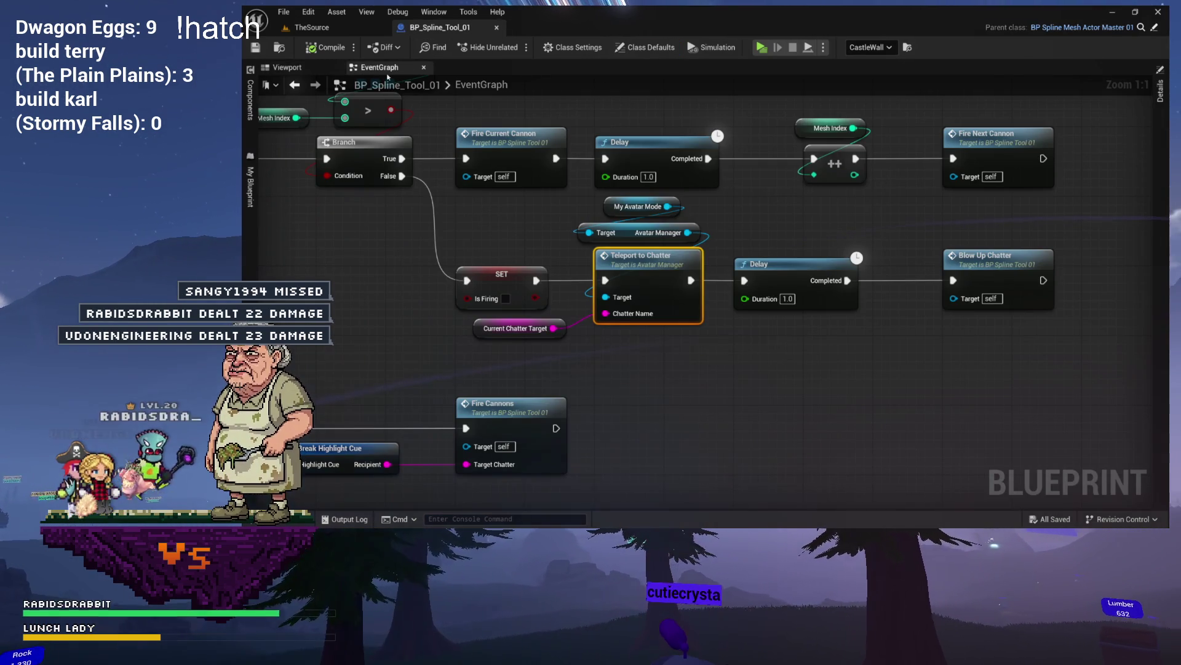
# Open the BlowUpChatter function graph, select its spawn, reset and chatter-target nodes, then return to TheSource
pyautogui.moveTo(528, 161)
pyautogui.mouseDown()
pyautogui.moveTo(775, 168)
pyautogui.moveTo(612, 232)
pyautogui.mouseUp()
pyautogui.moveTo(897, 362); pyautogui.dragTo(781, 358)
pyautogui.click(798, 293)
pyautogui.moveTo(799, 293); pyautogui.dragTo(829, 298)
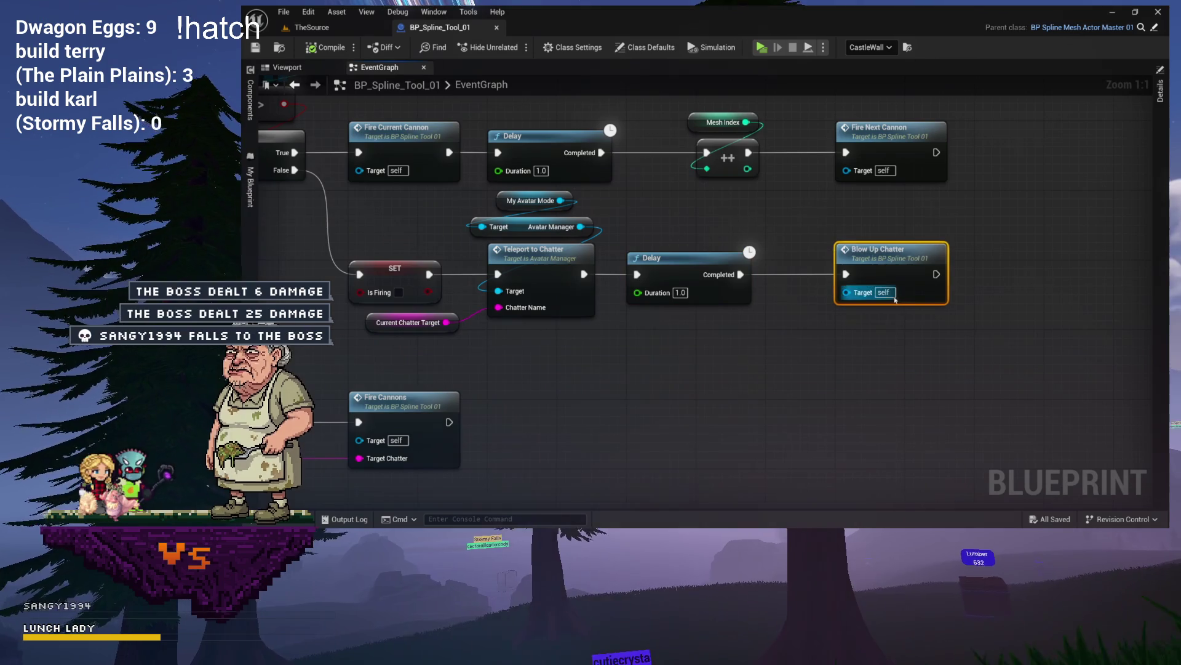
pyautogui.doubleClick(893, 259)
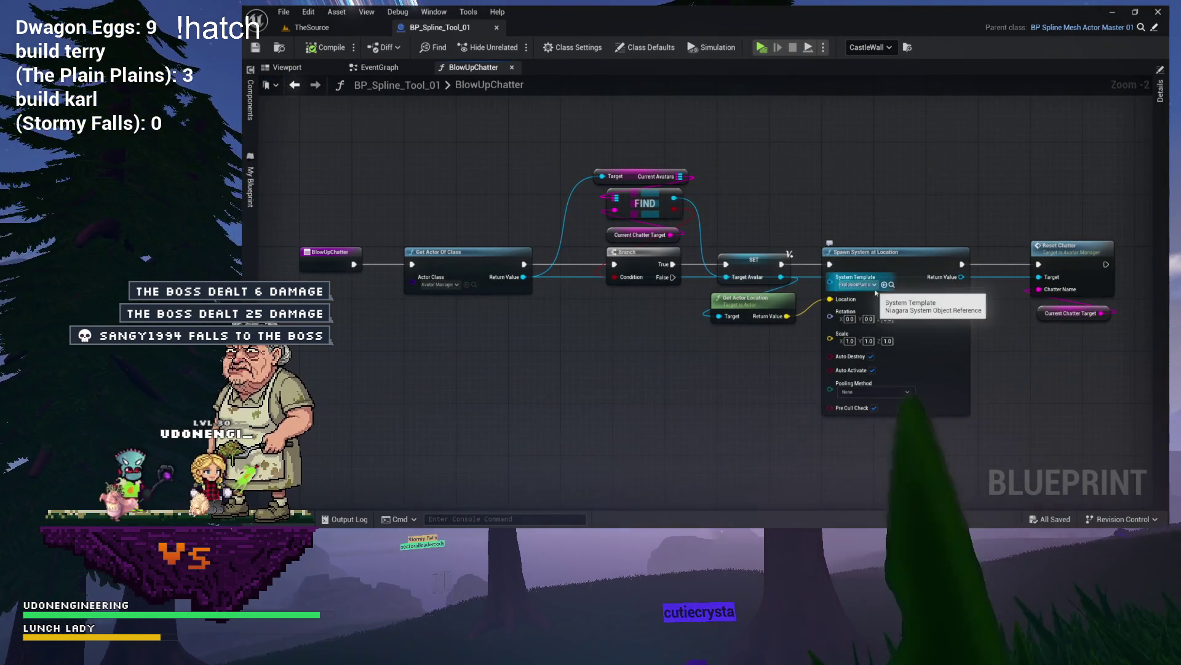
pyautogui.moveTo(871, 244); pyautogui.dragTo(1071, 316)
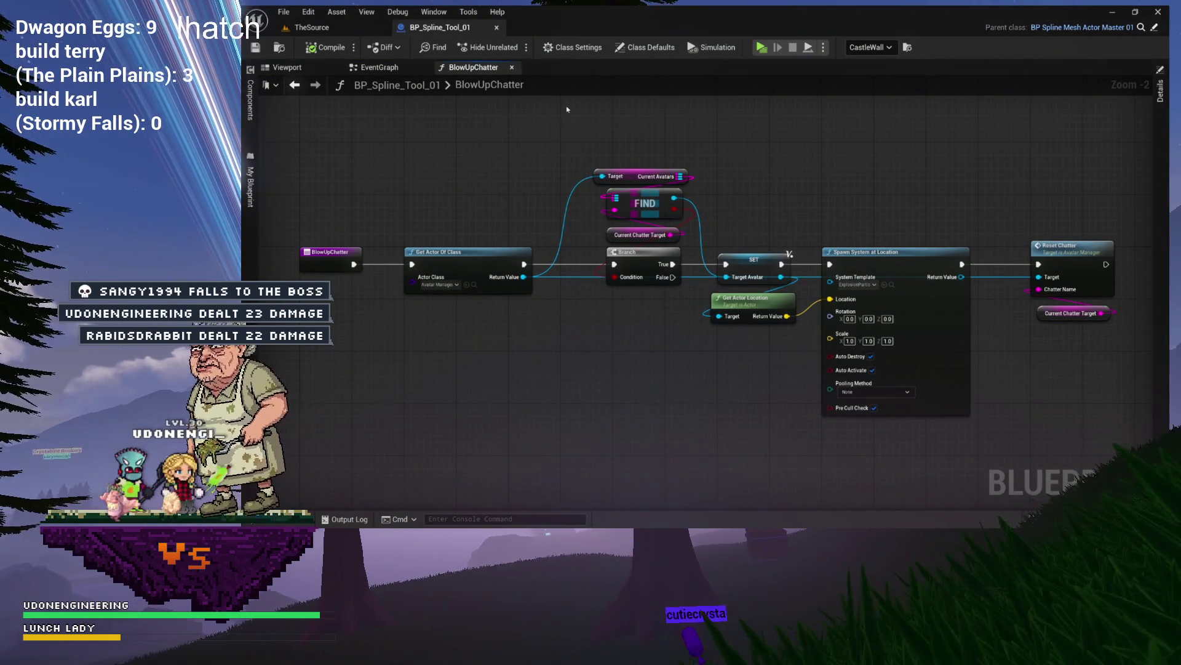
pyautogui.click(325, 31)
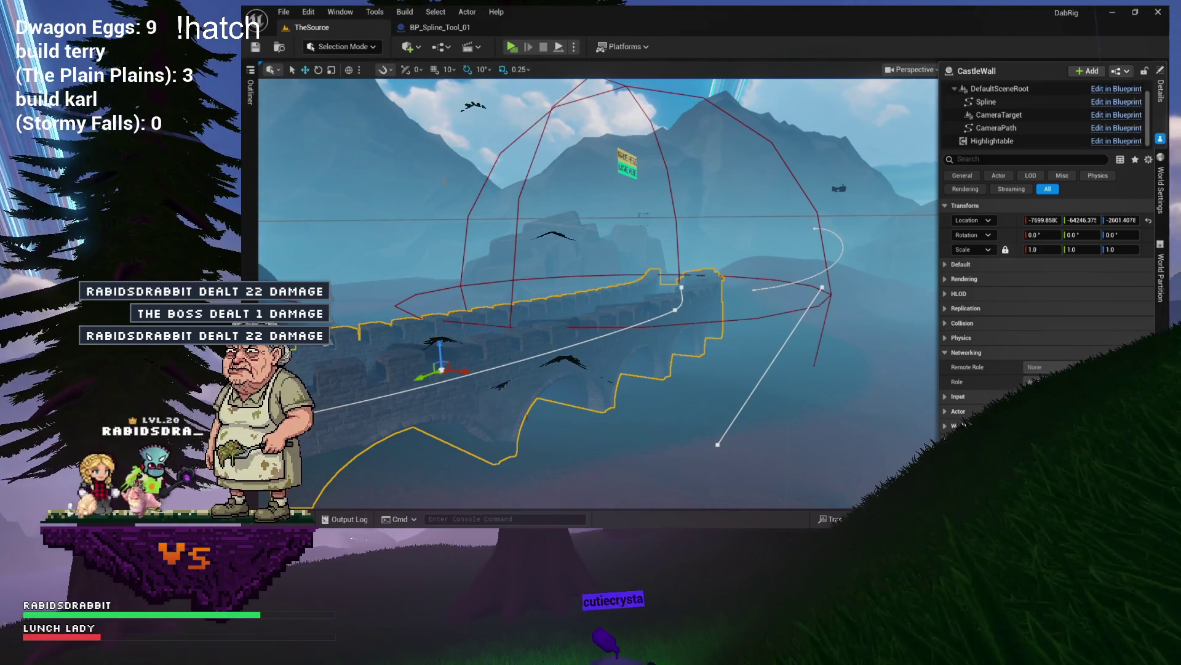
# Clear the Output Log and start the Standalone game preview, dismissing the bottom chat bar
pyautogui.click(345, 519)
pyautogui.rightClick(537, 399)
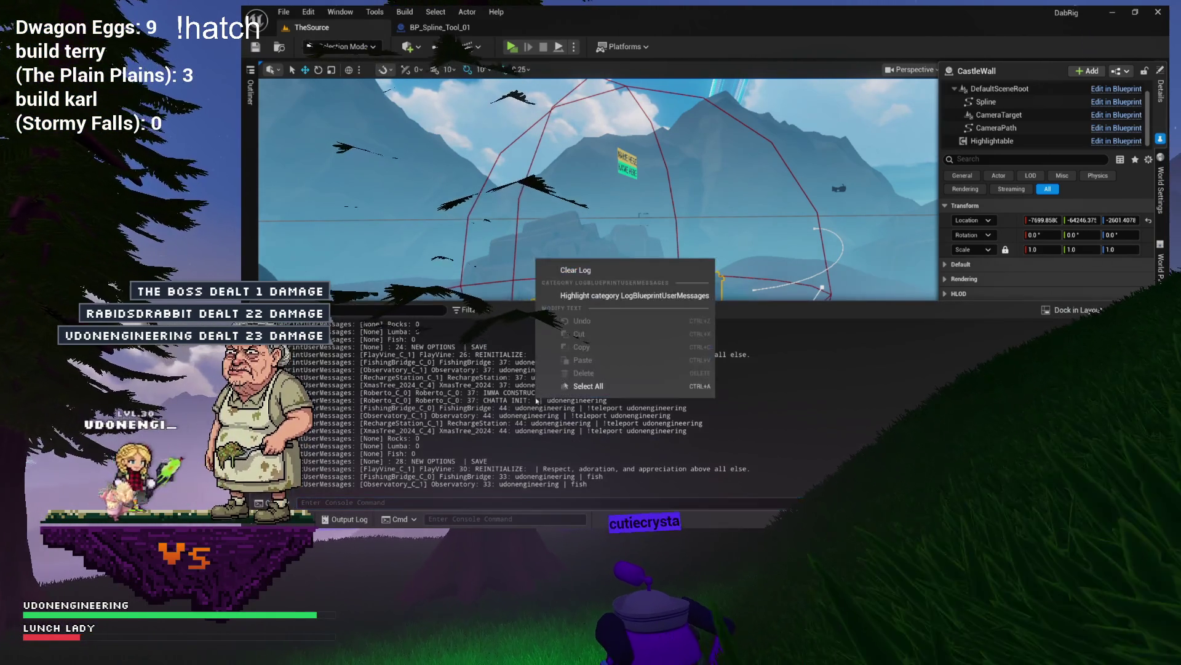
pyautogui.click(576, 269)
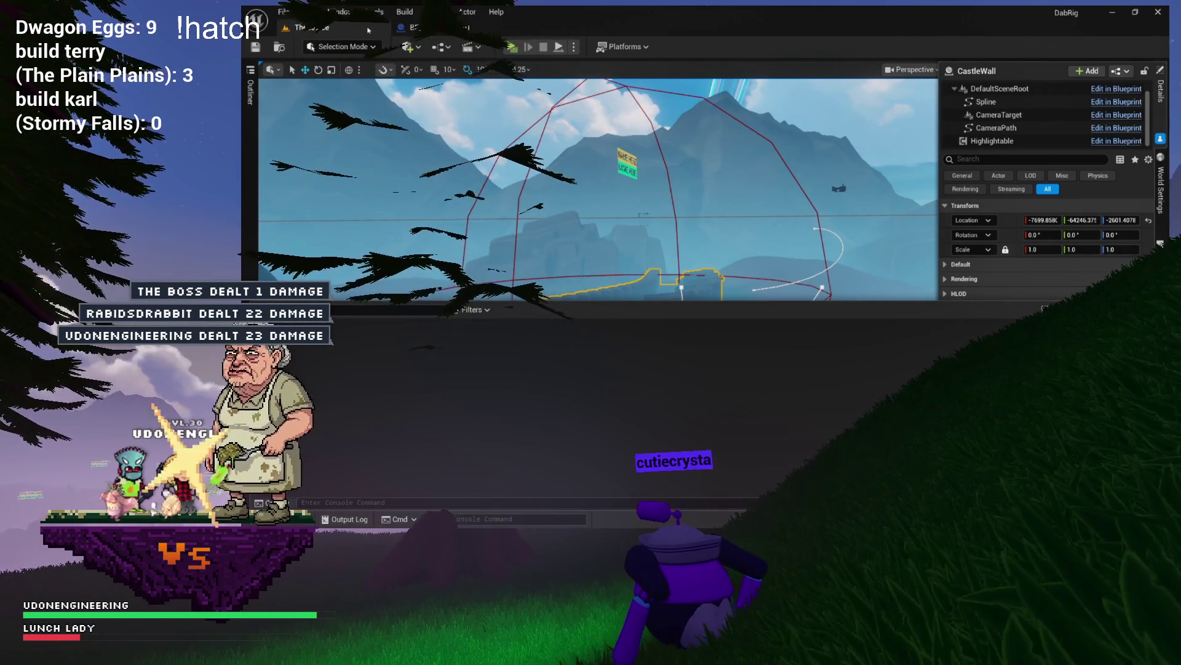
pyautogui.click(369, 31)
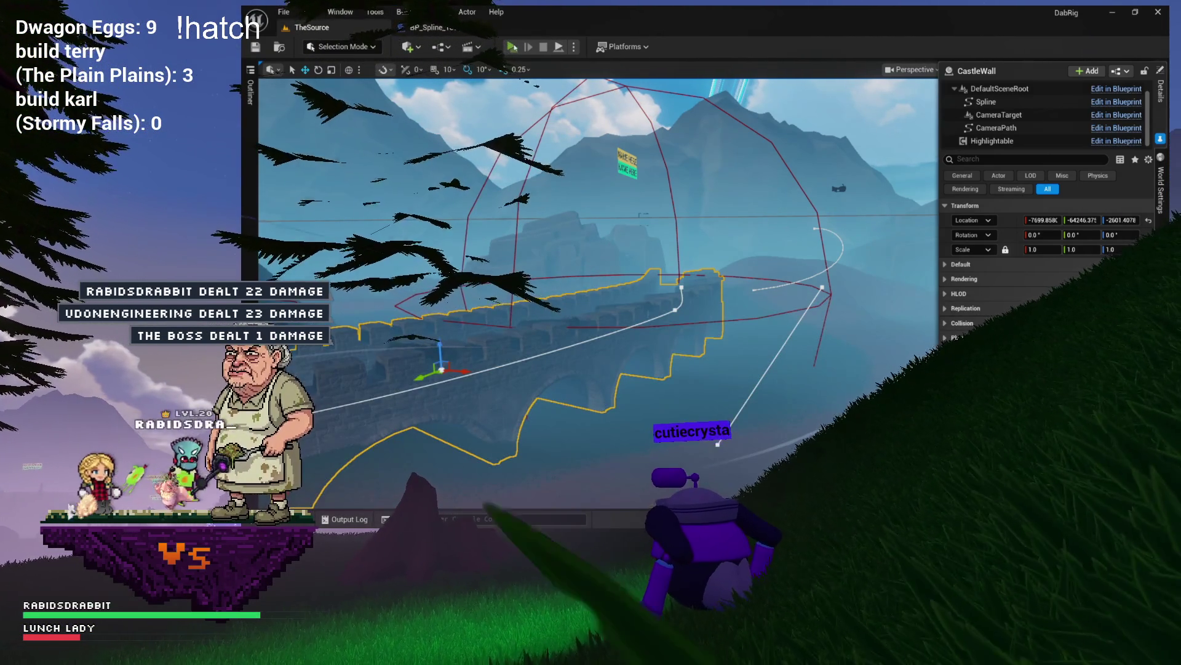
pyautogui.click(512, 47)
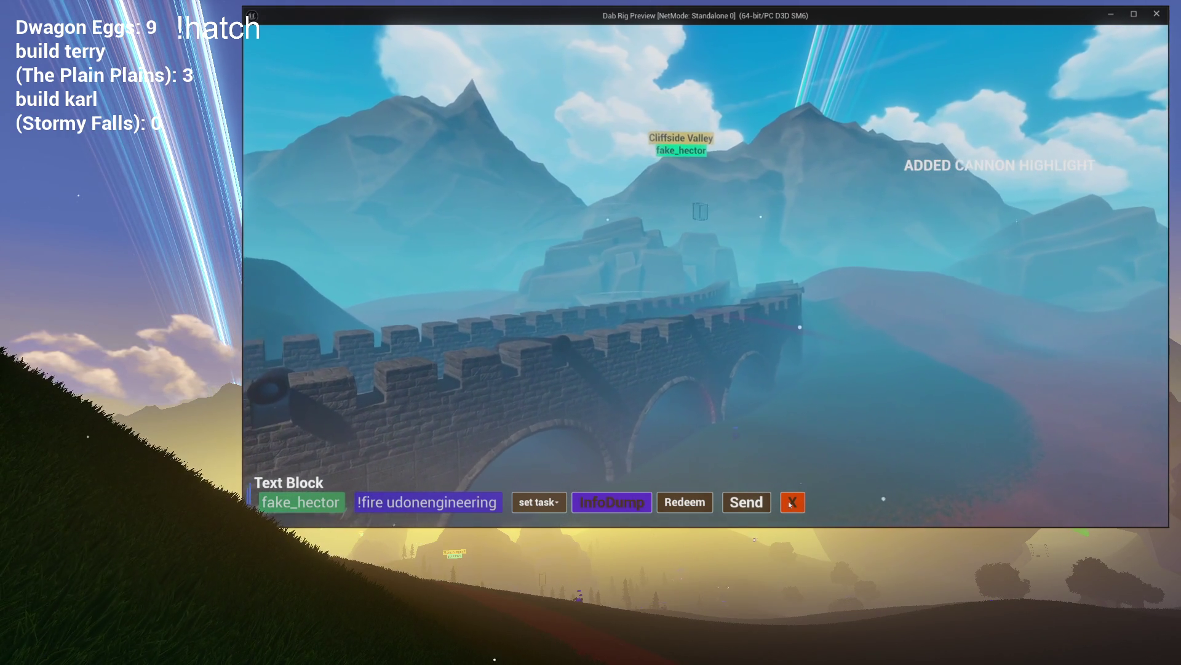
pyautogui.click(791, 503)
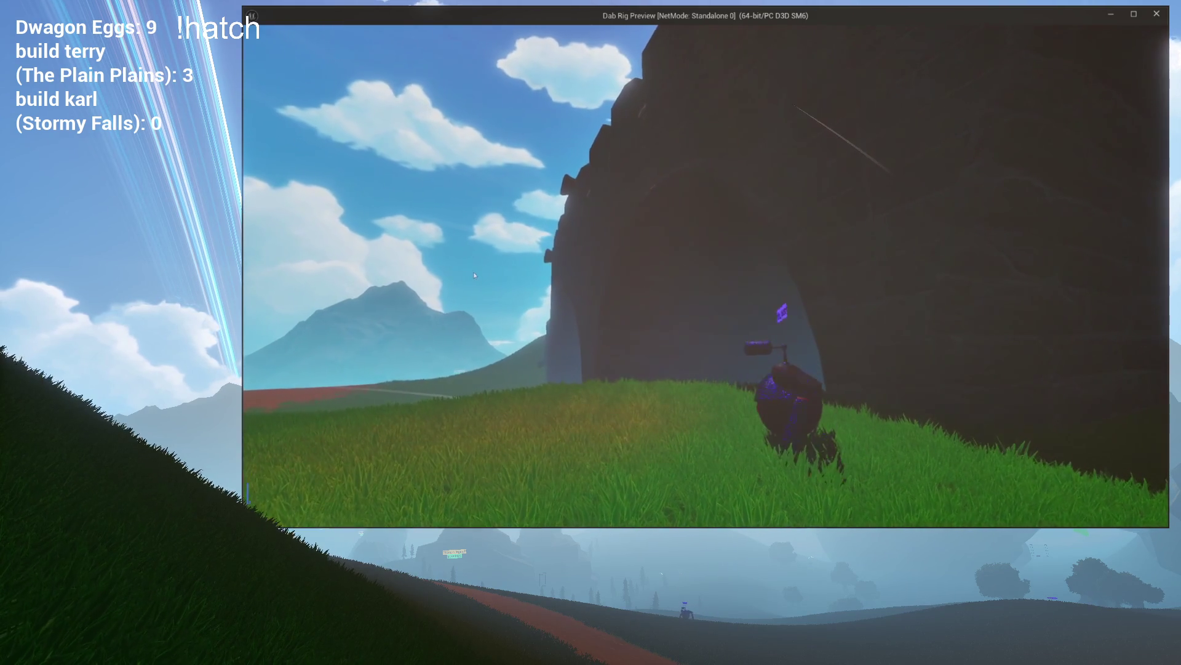
# Show the game's Login/Queue/Options menu bar with Esc
pyautogui.press('Escape')
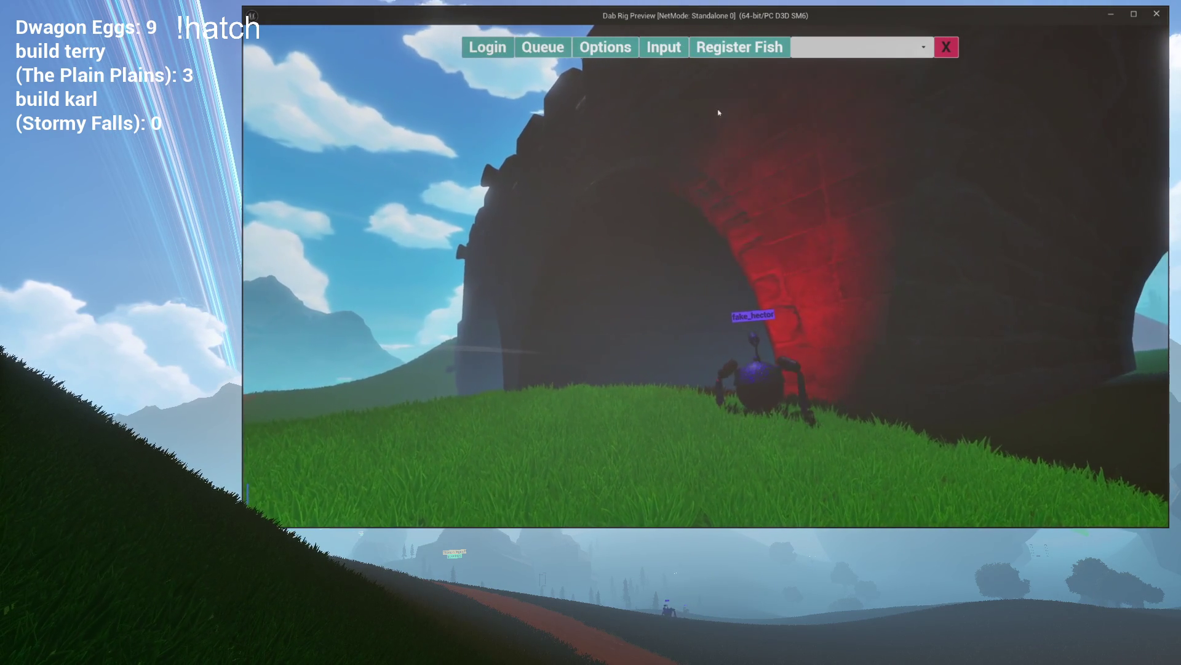
# Send the !fire command from the test chat bar, then go back to the BlowUpChatter graph
pyautogui.click(945, 47)
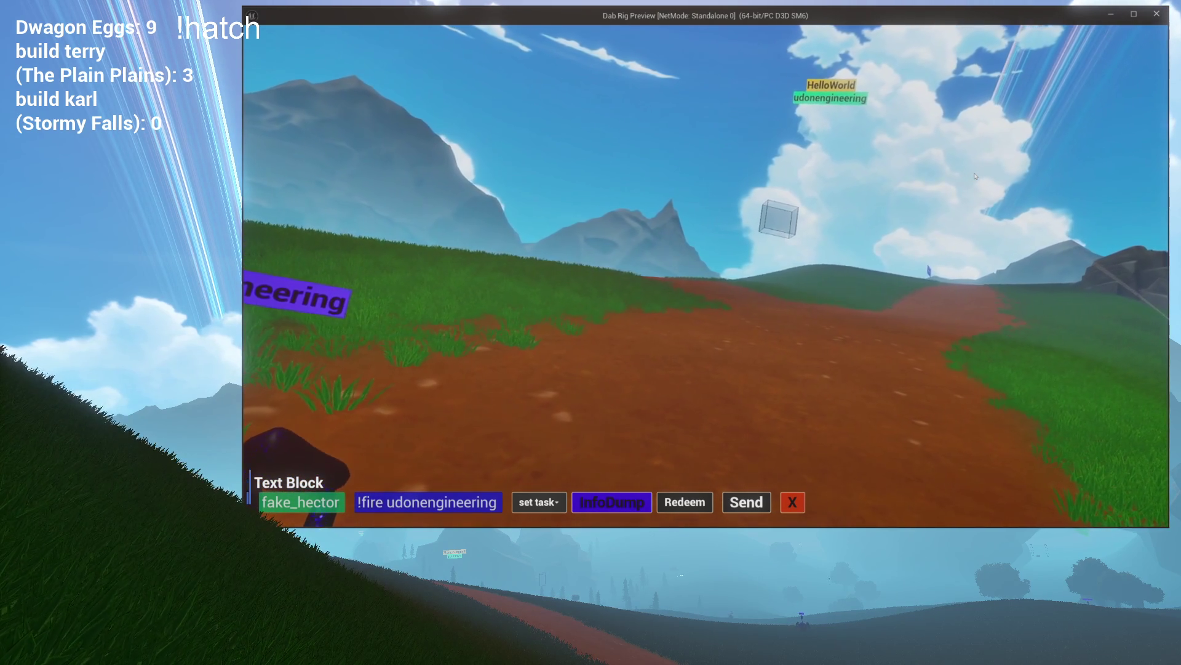
pyautogui.click(756, 505)
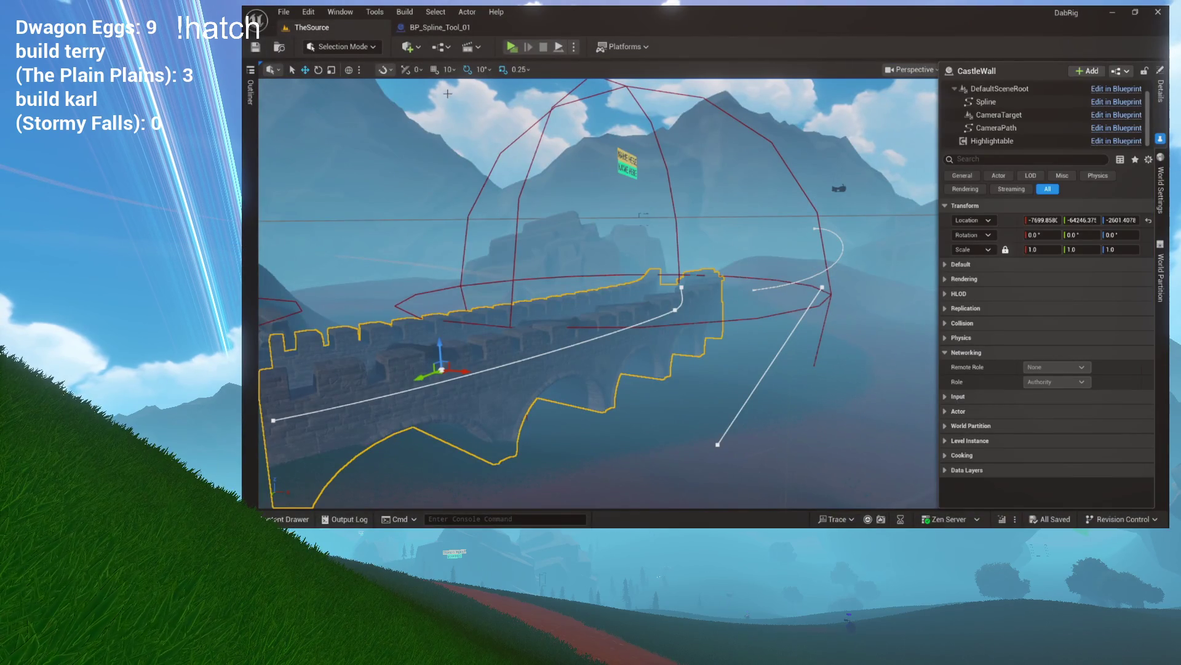
pyautogui.click(440, 27)
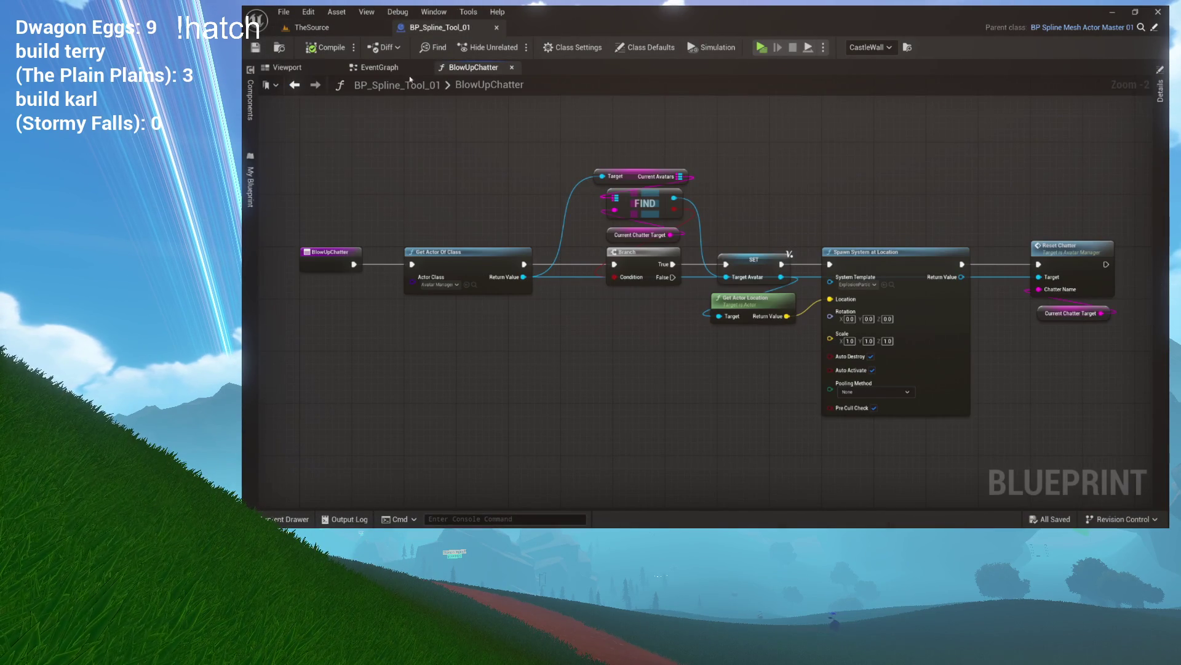
# Follow Teleport to Chatter into MiniGamePawn's Instant Highlight function graph and zoom in
pyautogui.click(411, 72)
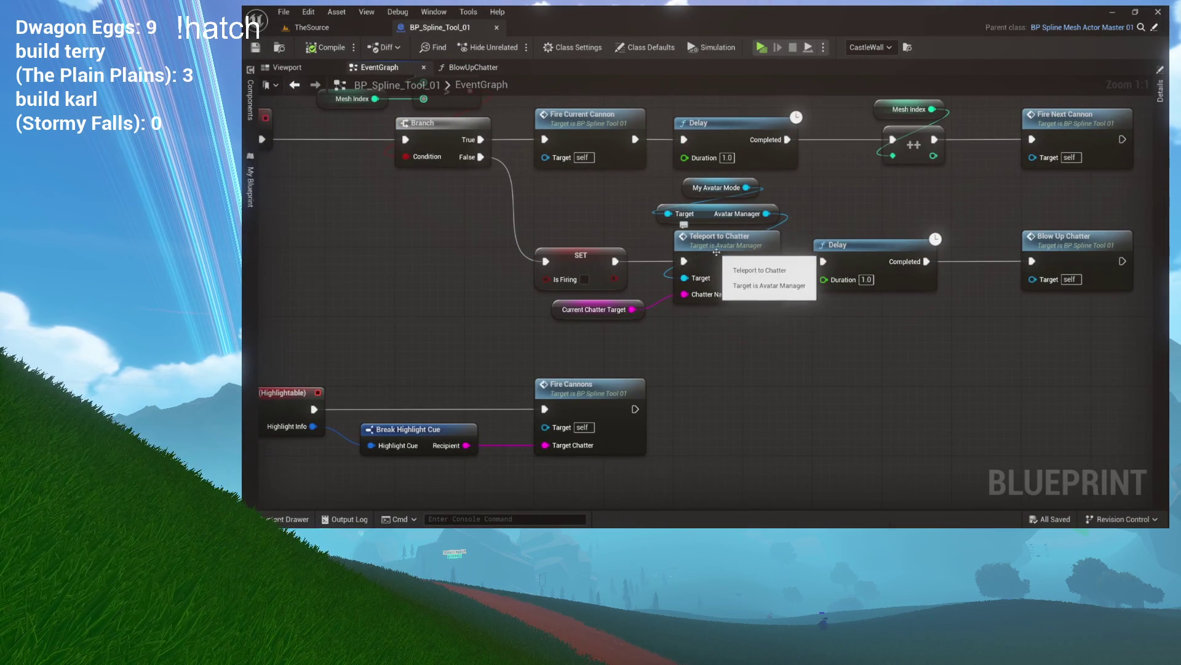
pyautogui.doubleClick(728, 257)
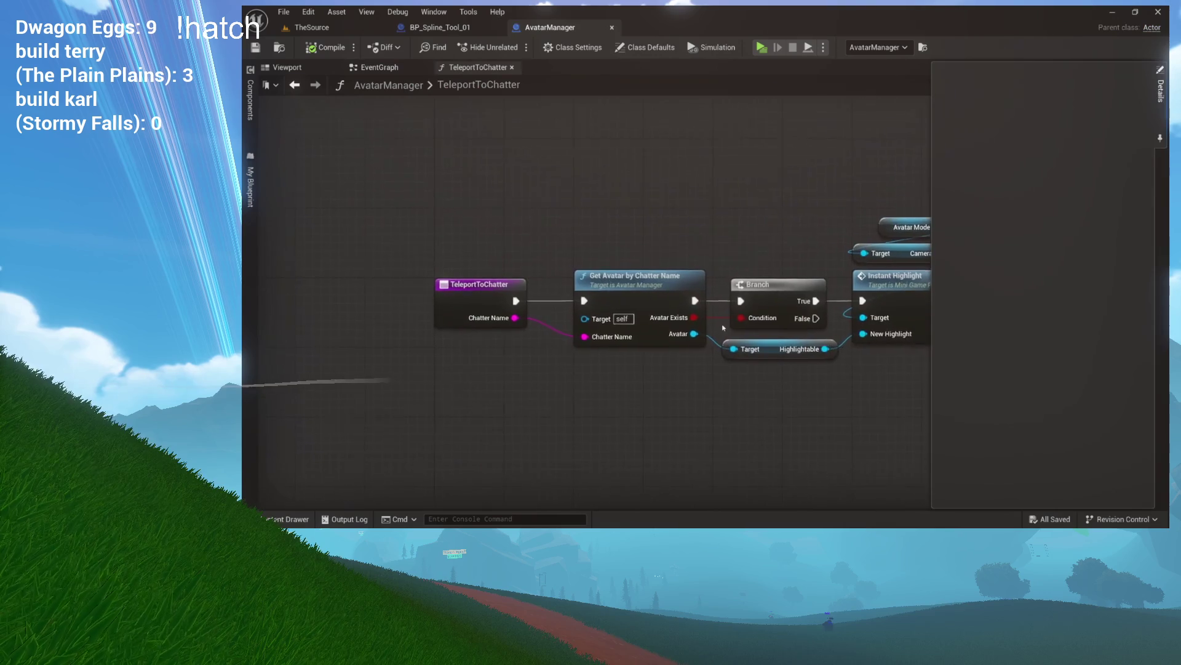
pyautogui.doubleClick(715, 277)
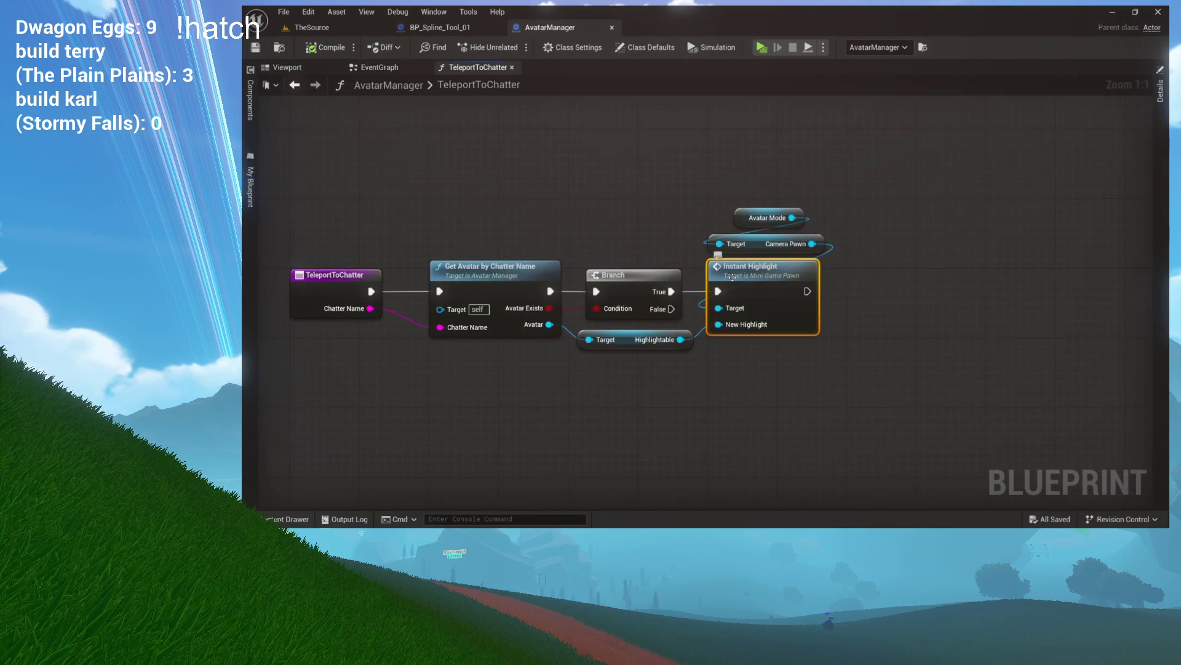
pyautogui.scroll(3, 660, 314)
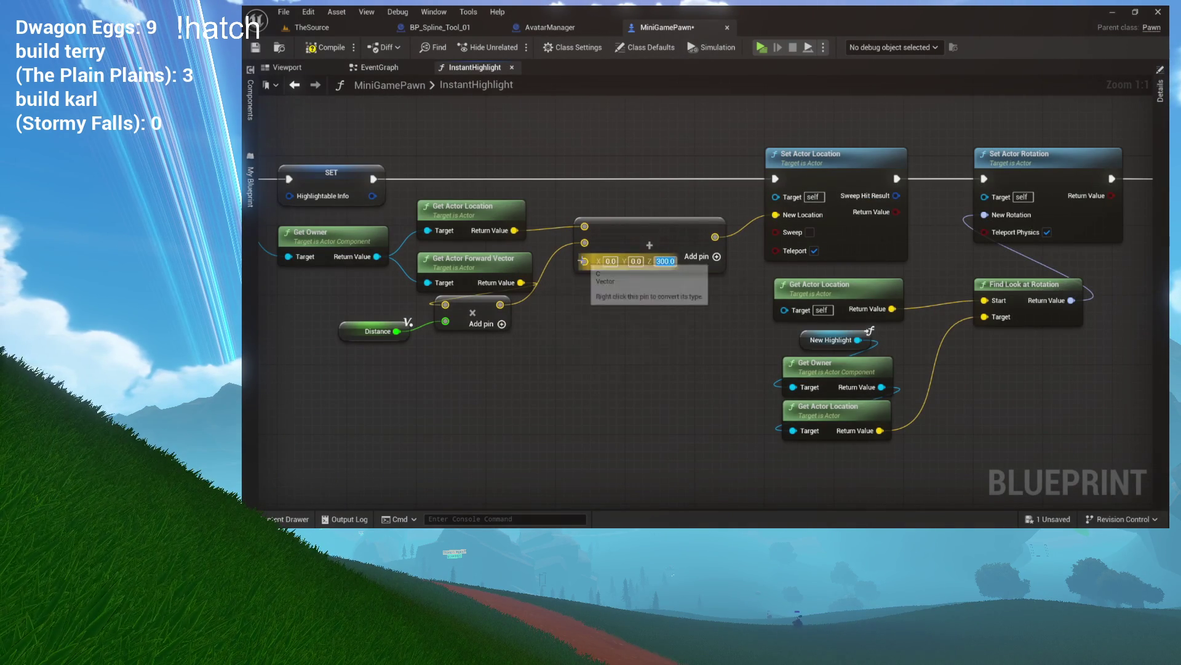
# Nudge the InstantHighlight graph view, then switch to the TheSource level
pyautogui.moveTo(486, 221); pyautogui.dragTo(549, 220)
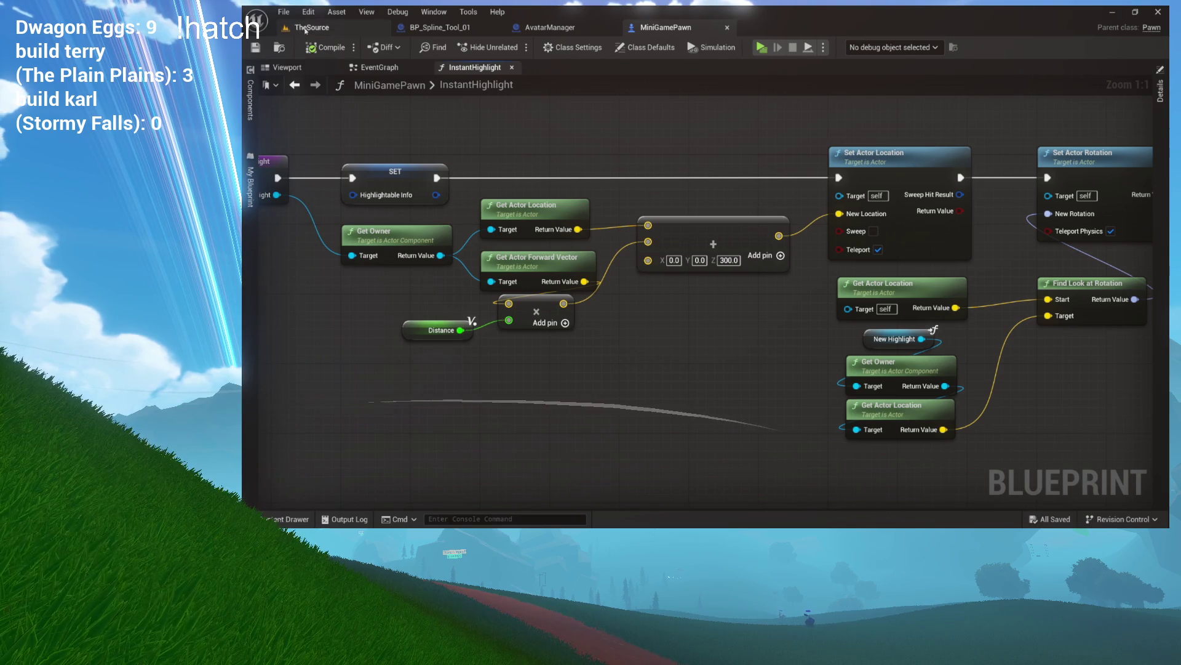
pyautogui.click(304, 29)
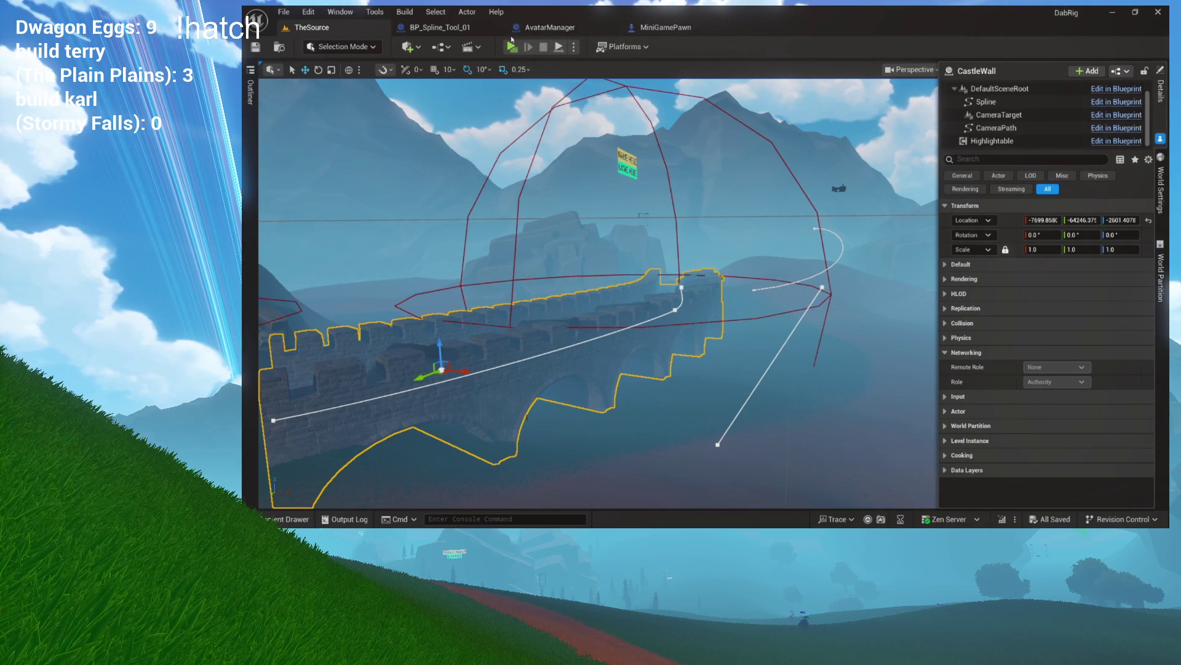
# Review BP_Spline_Tool_01's EventGraph, including the Started Highlight to Fire Cannons chain
pyautogui.click(454, 28)
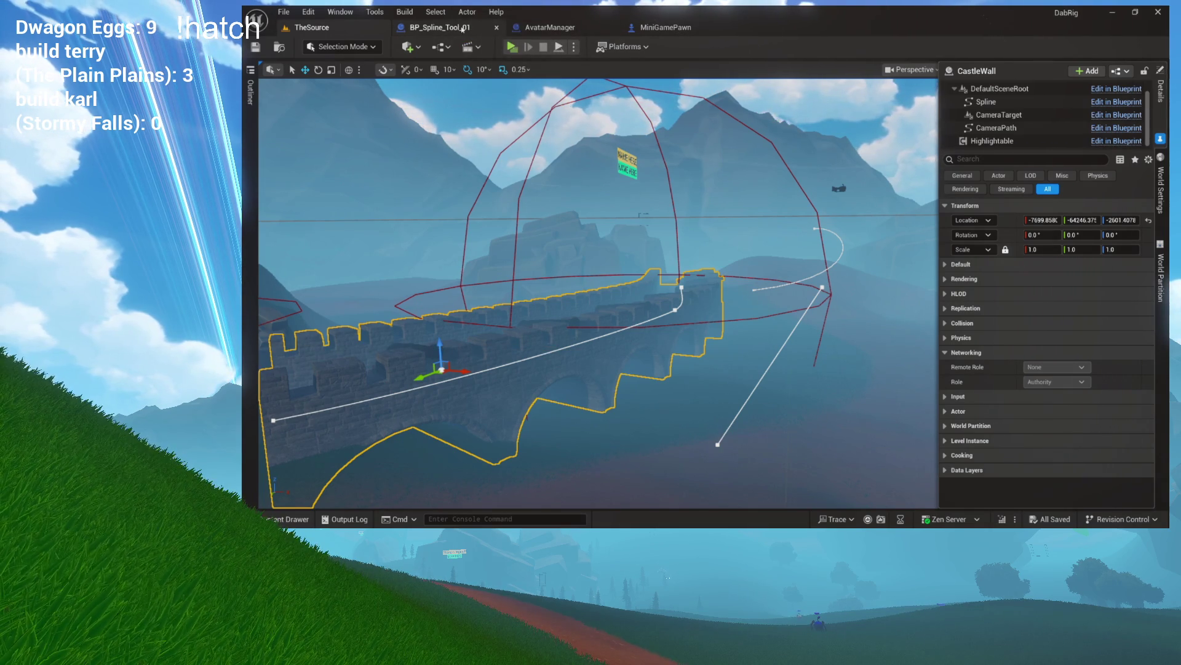
pyautogui.scroll(-2, 433, 187)
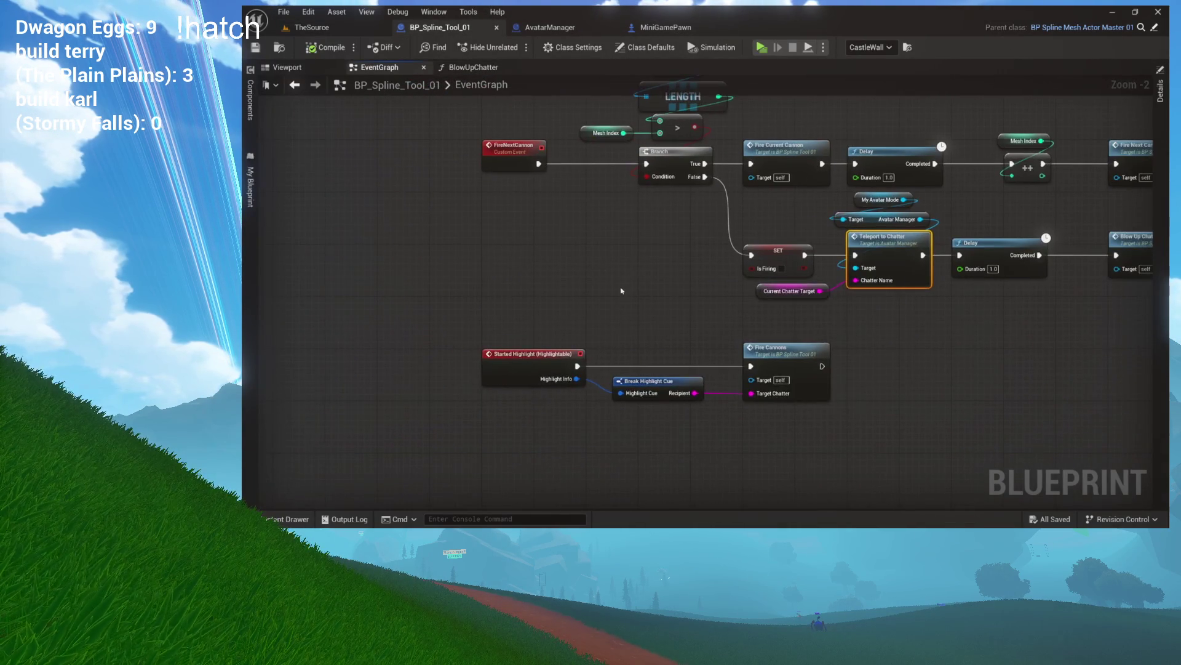
pyautogui.moveTo(551, 197)
pyautogui.mouseDown()
pyautogui.moveTo(782, 334)
pyautogui.moveTo(762, 304)
pyautogui.mouseUp()
pyautogui.click(773, 332)
pyautogui.scroll(-3, 653, 277)
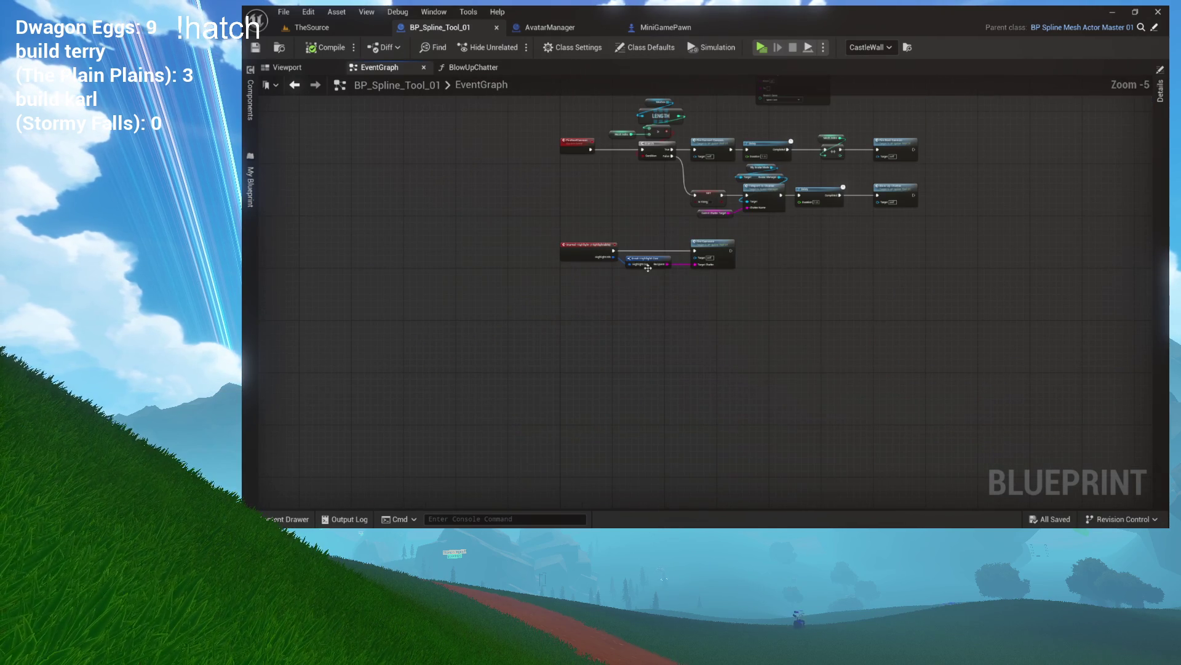
pyautogui.moveTo(648, 267); pyautogui.dragTo(678, 403)
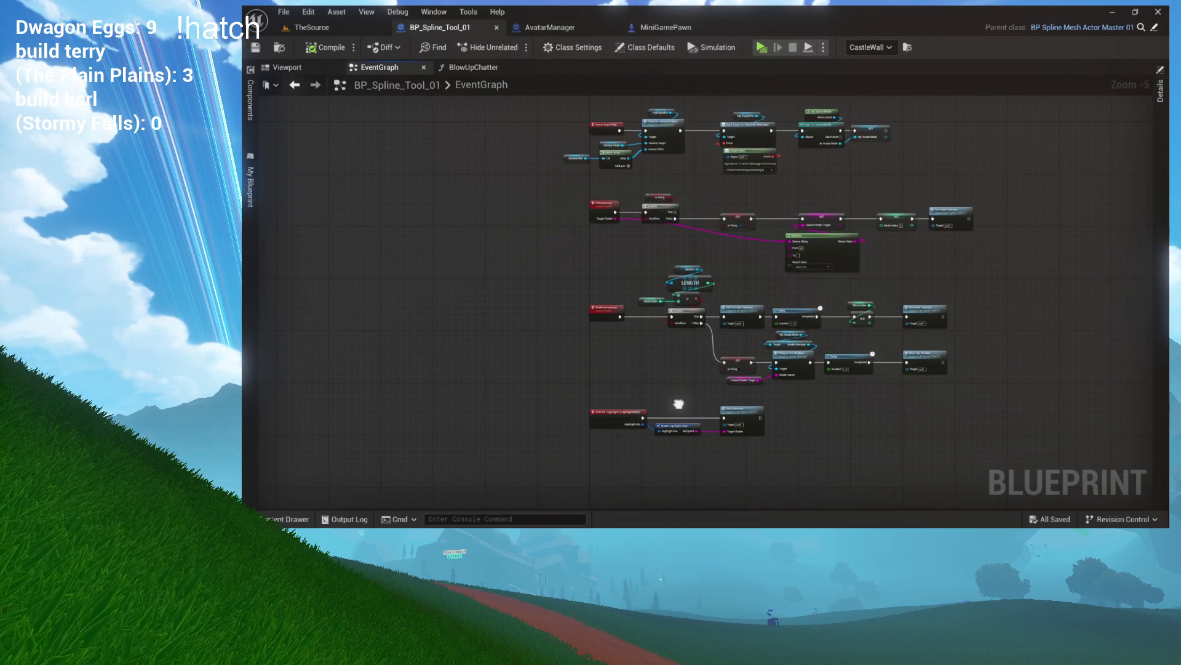
pyautogui.scroll(4, 652, 246)
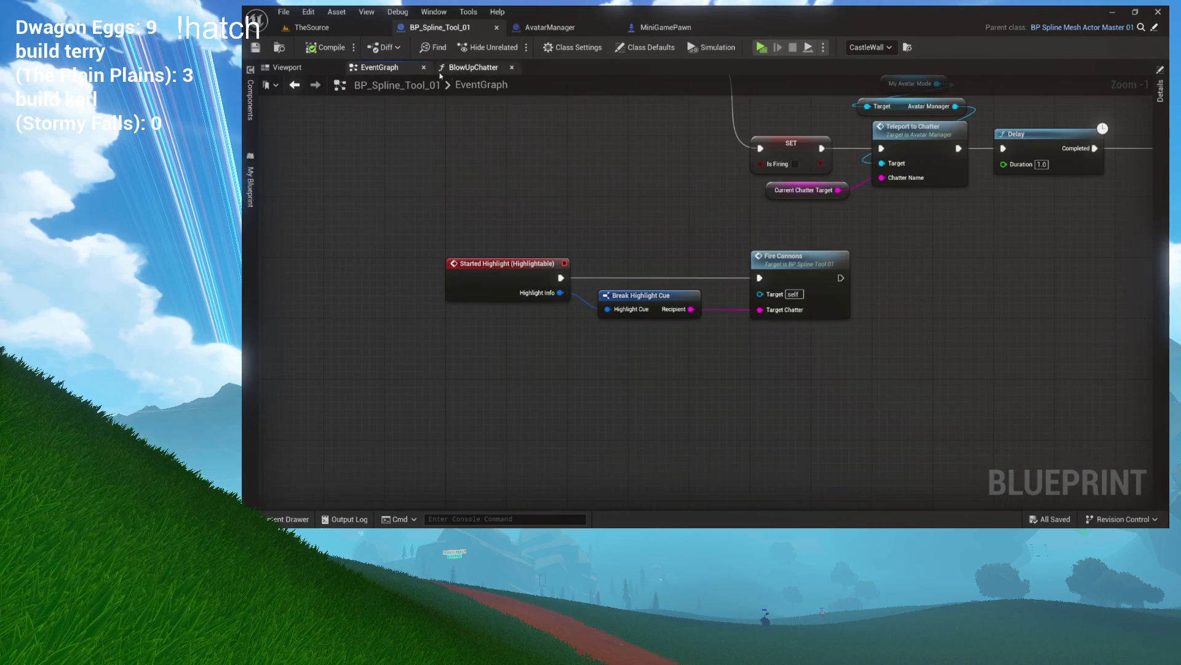
# Inspect the blueprint's component viewport and My Blueprint panel, then return to the graph
pyautogui.click(327, 71)
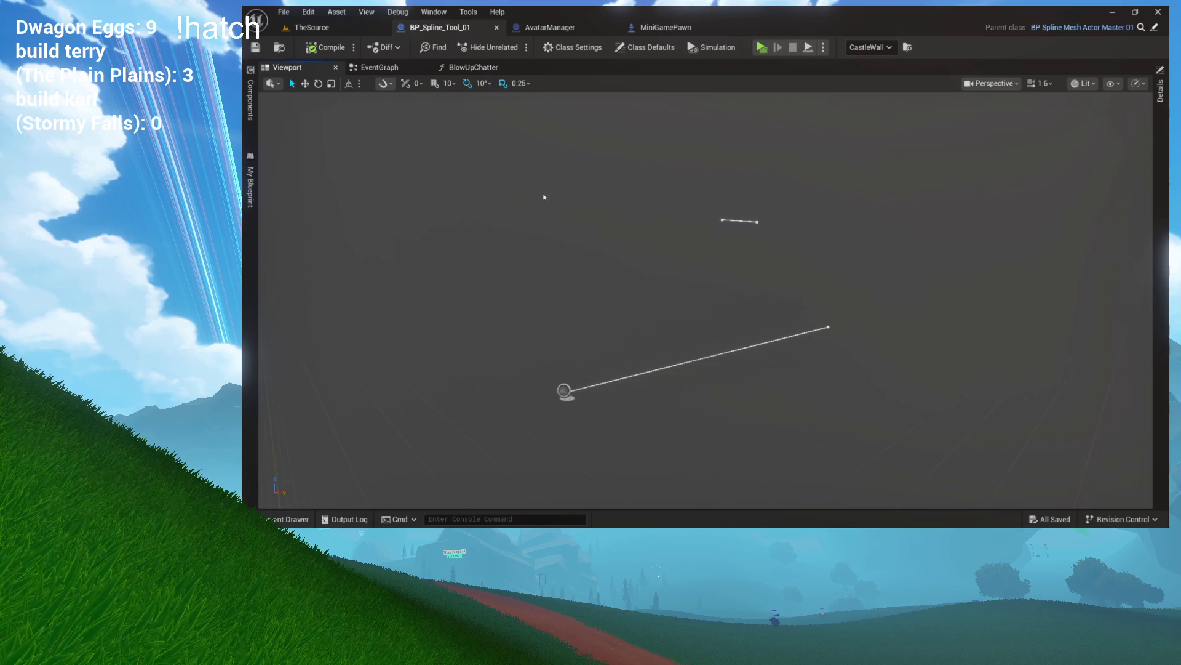
pyautogui.click(250, 188)
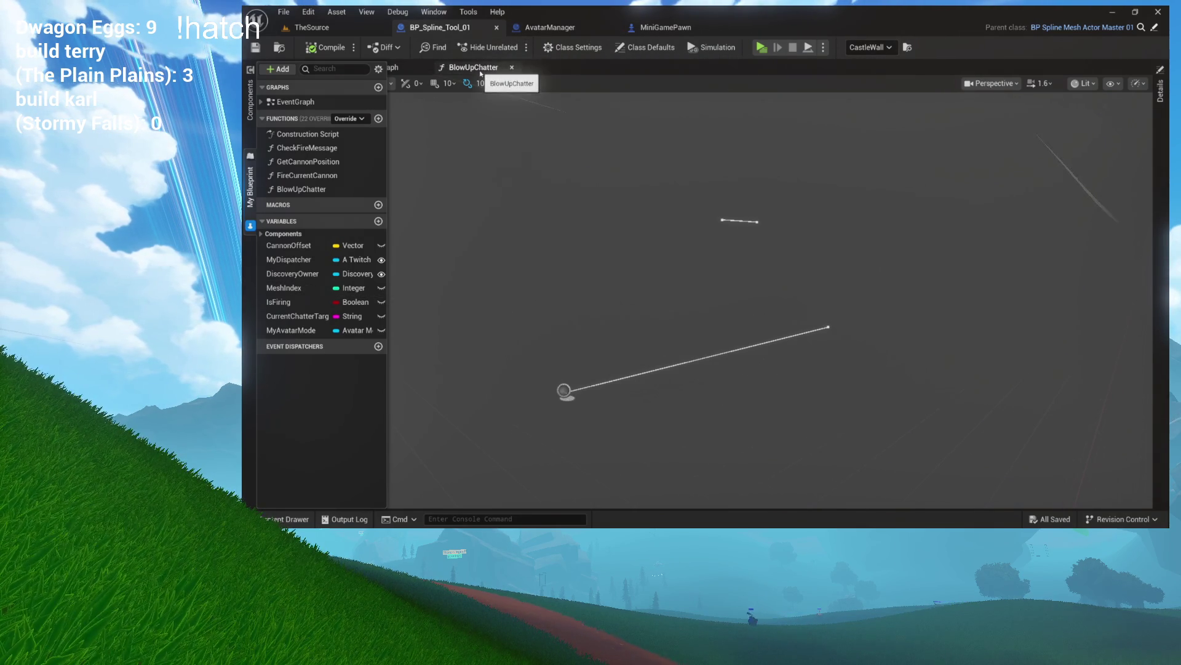
pyautogui.click(424, 68)
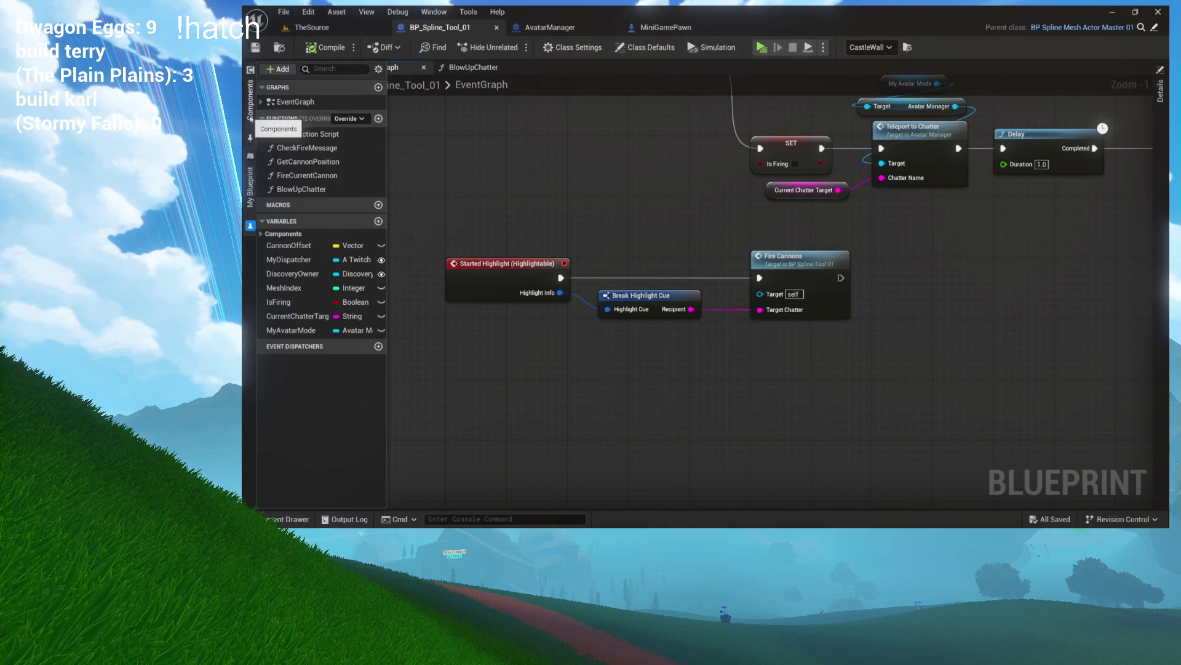
# Add the Highlightable component's On Prep Highlight event below Started Highlight
pyautogui.click(251, 114)
pyautogui.click(303, 159)
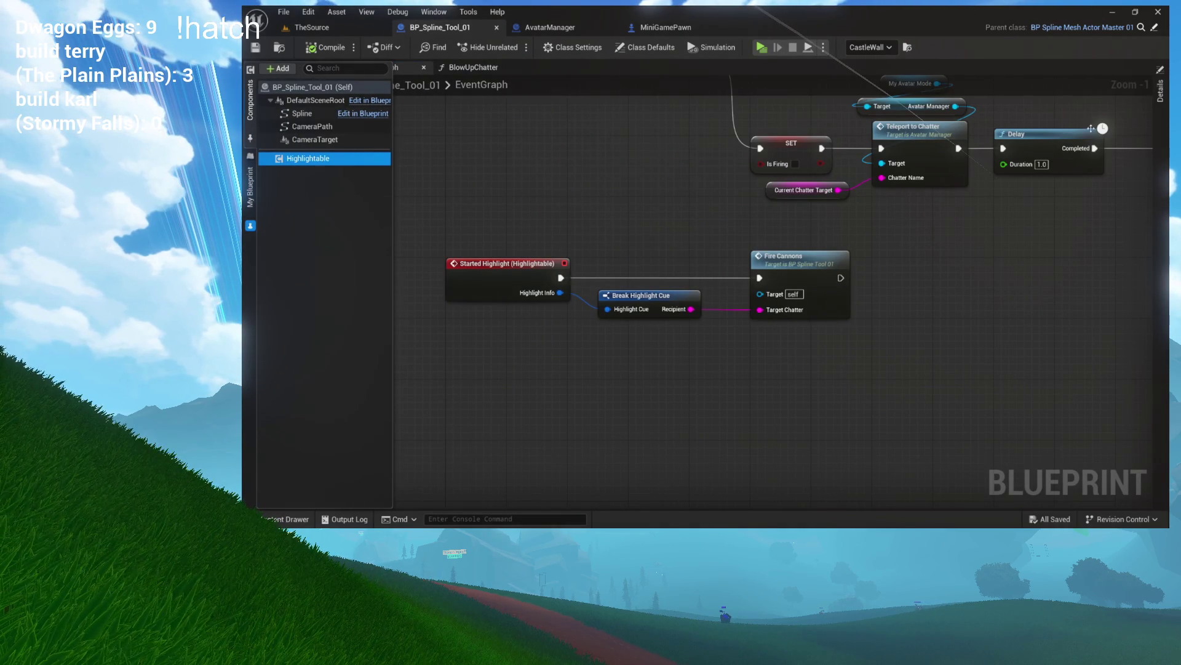
pyautogui.click(1159, 140)
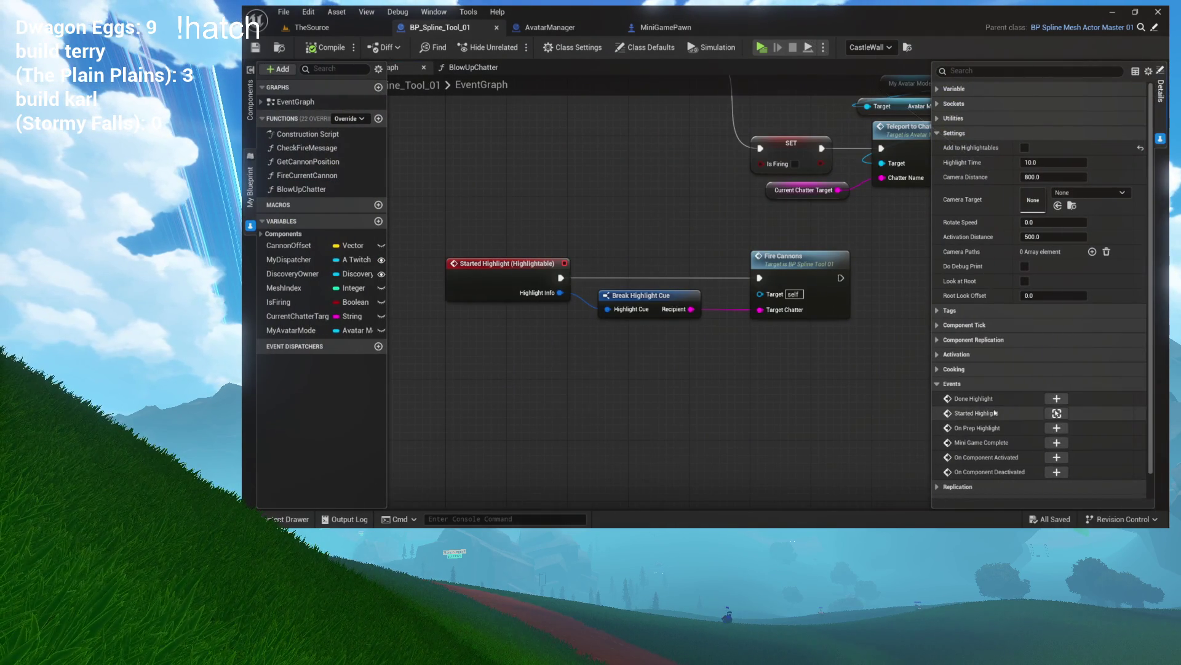
pyautogui.click(1052, 429)
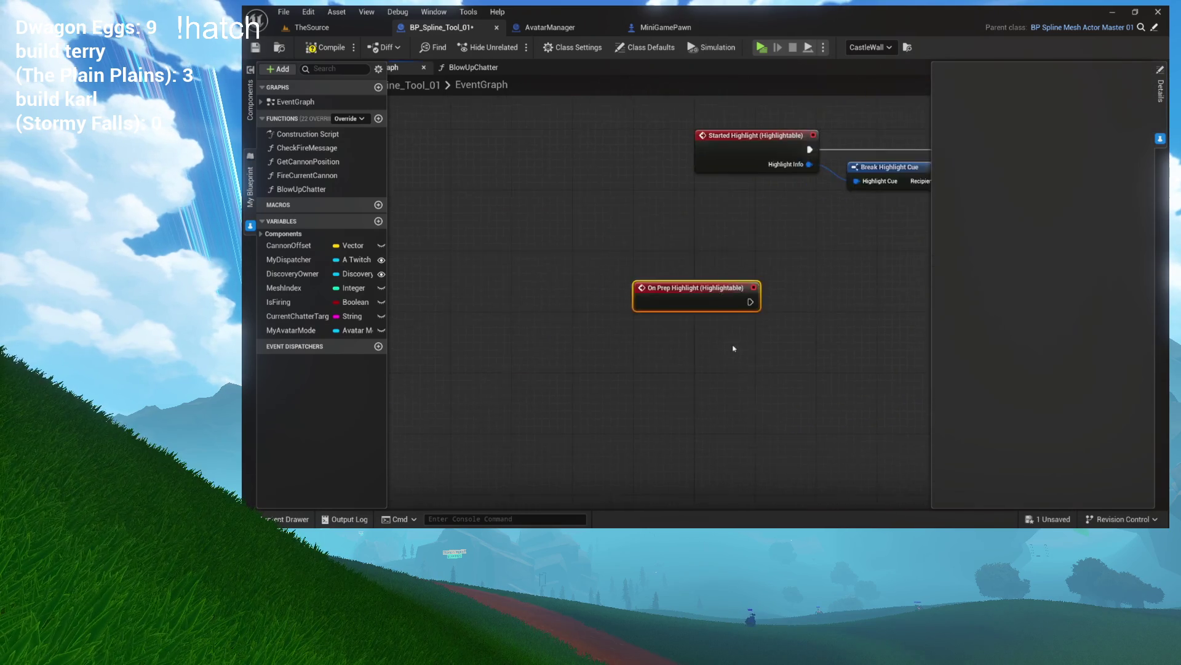
pyautogui.moveTo(604, 305); pyautogui.dragTo(597, 320)
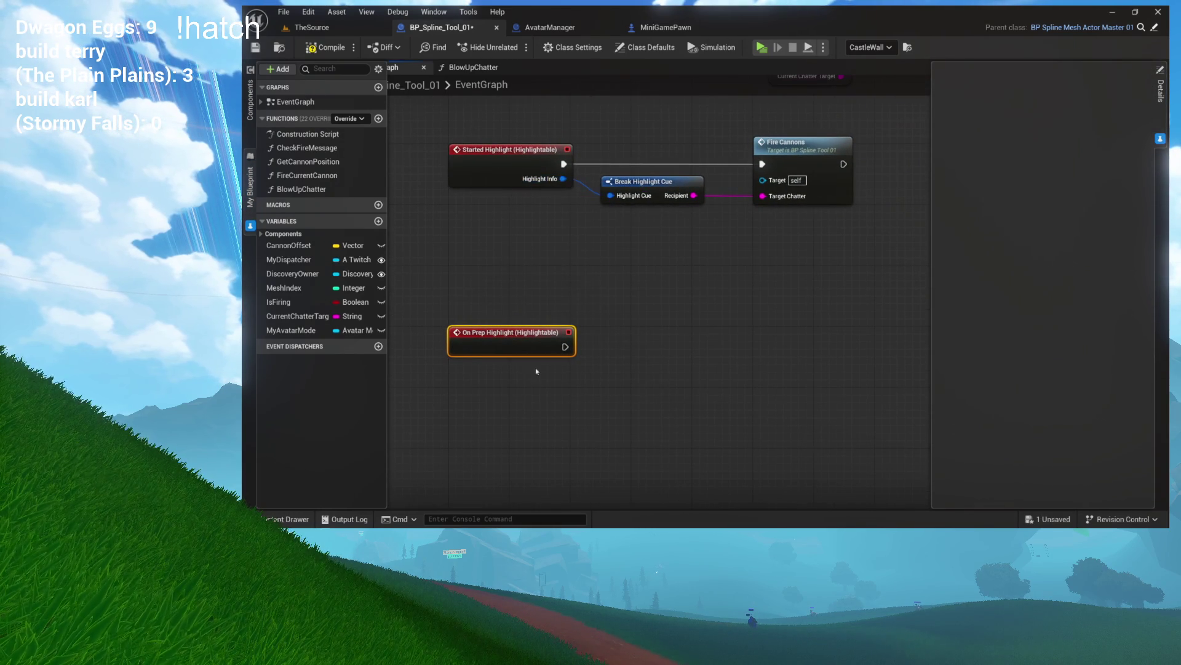
# Wire On Prep Highlight to Print Two Things with CANNONS, PREPPPPPRED and self as Actor
pyautogui.moveTo(506, 373)
pyautogui.mouseDown()
pyautogui.moveTo(590, 371)
pyautogui.moveTo(595, 354)
pyautogui.mouseUp()
pyautogui.write('print')
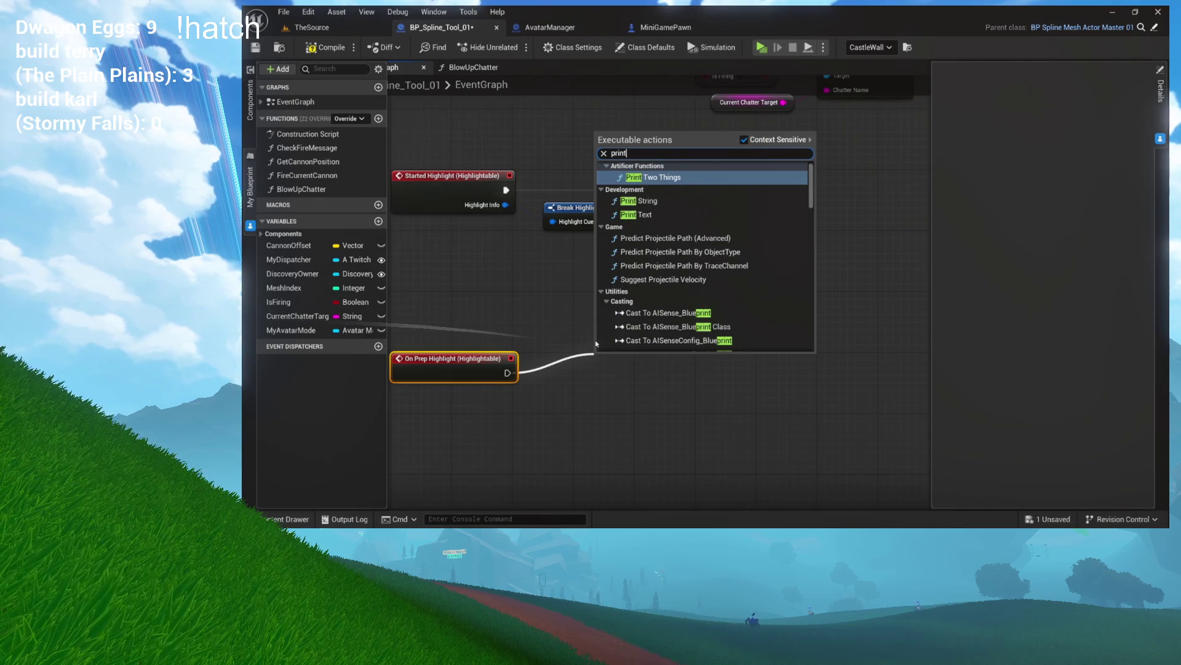
pyautogui.press('Return')
pyautogui.moveTo(614, 364); pyautogui.dragTo(660, 364)
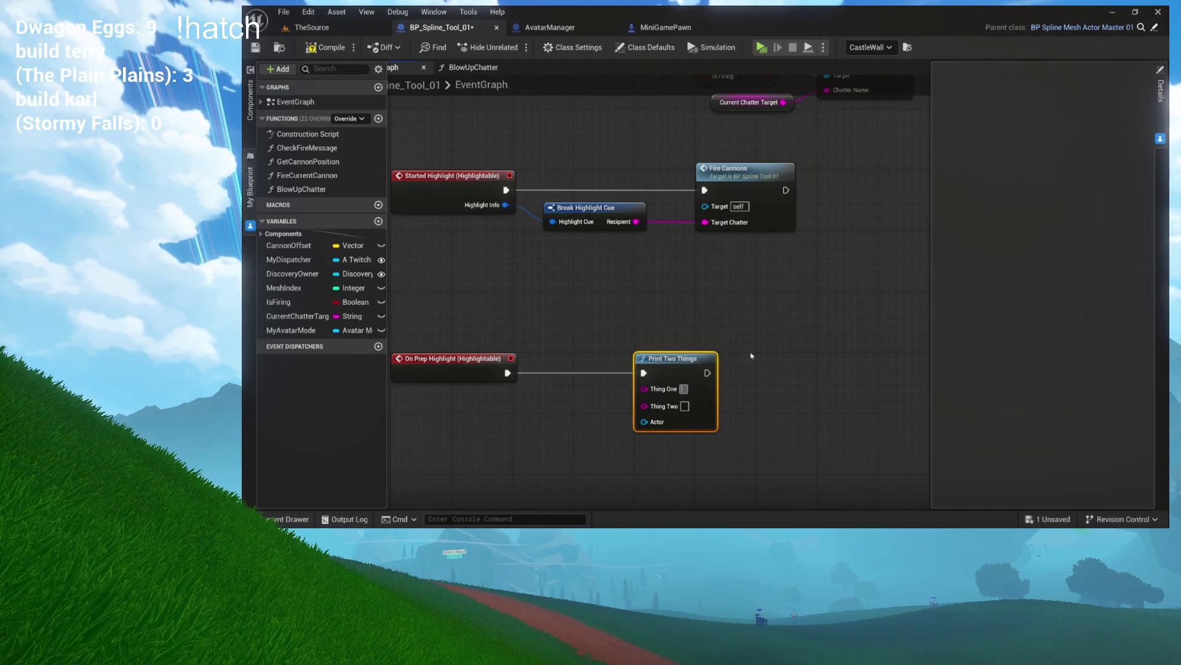
pyautogui.write('CANNONS')
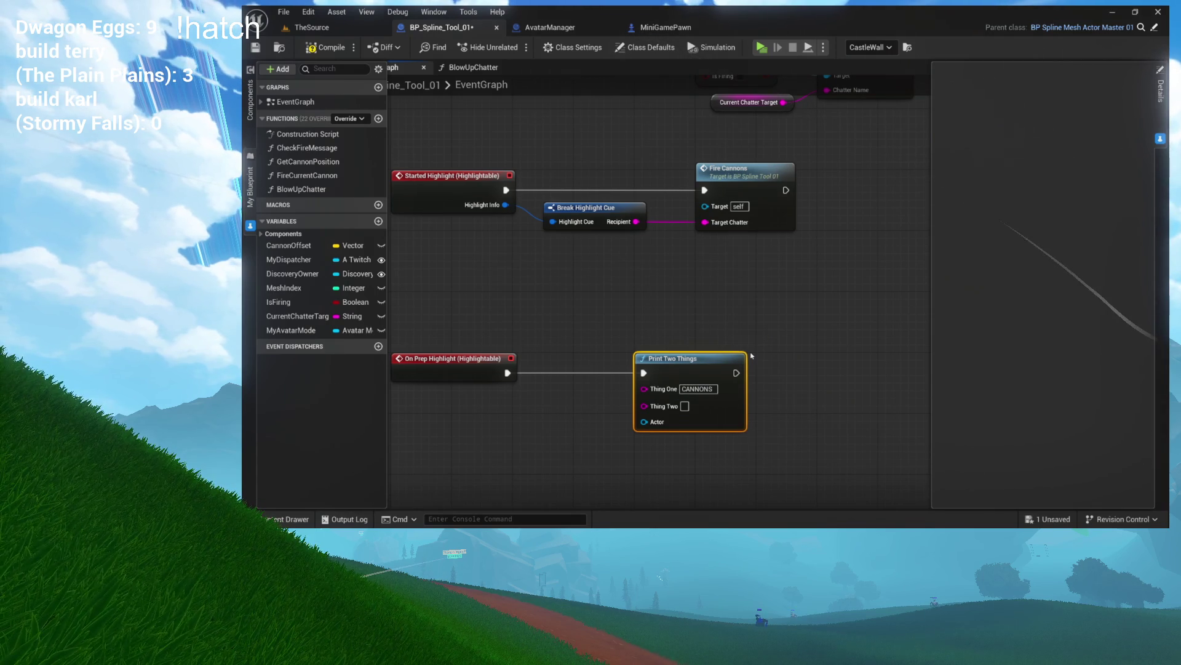
pyautogui.write('PREPPPPRED')
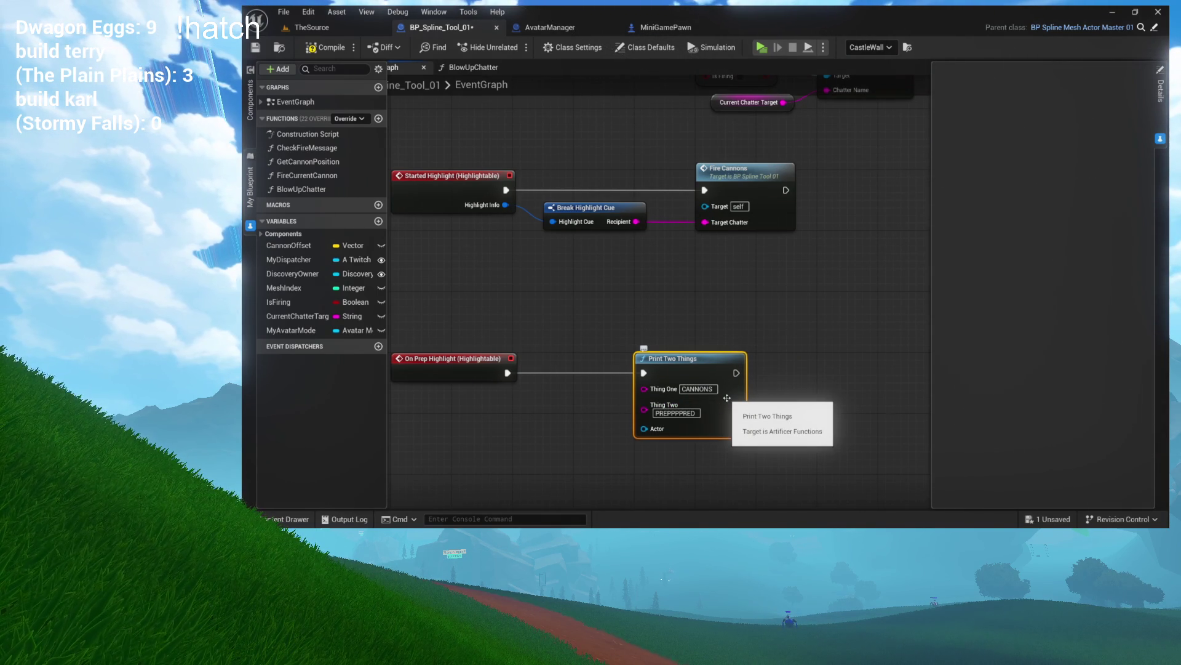
pyautogui.scroll(1, 727, 398)
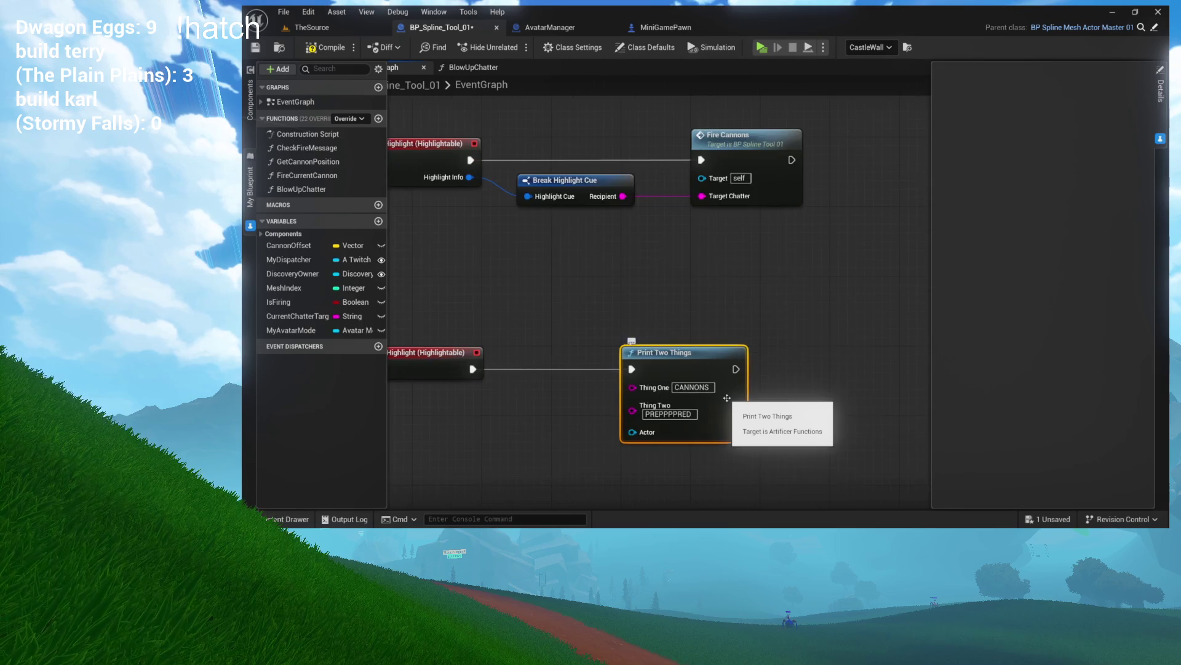
pyautogui.moveTo(529, 431); pyautogui.dragTo(529, 430)
pyautogui.write('self')
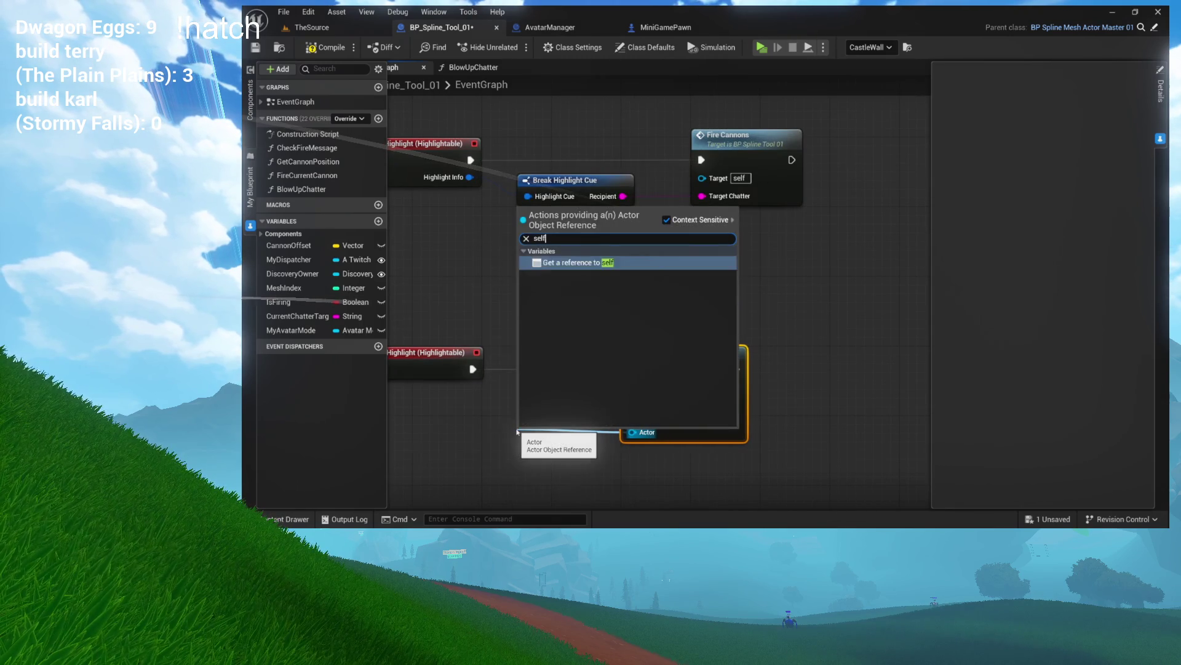
pyautogui.press('Return')
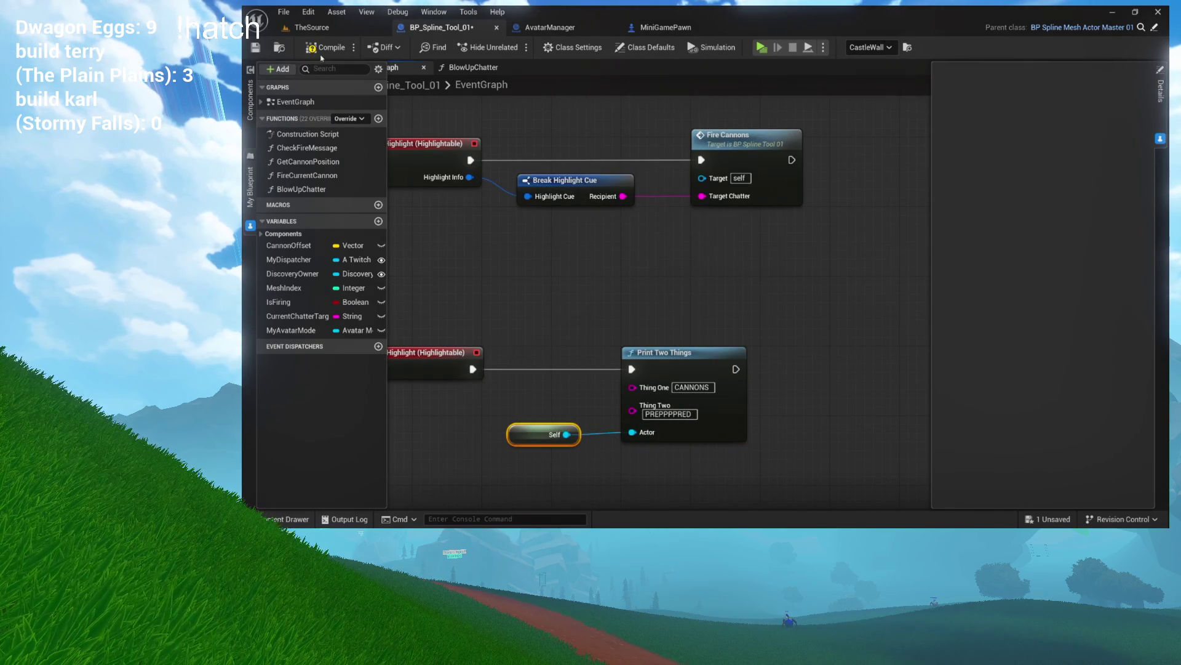
pyautogui.click(326, 31)
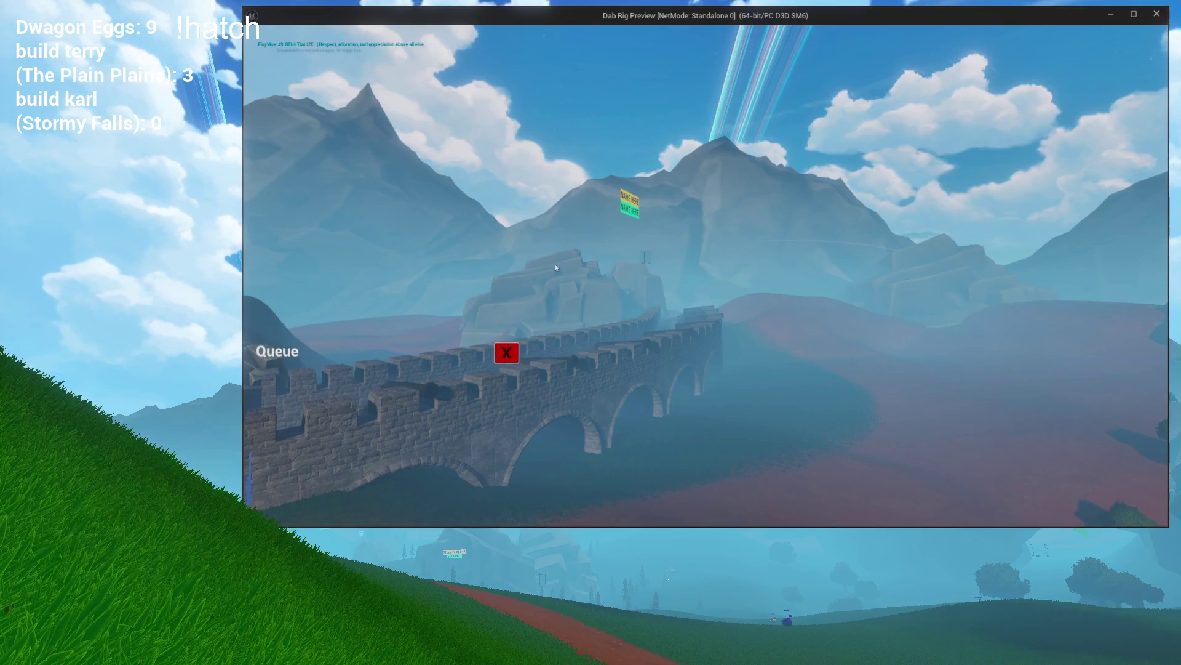
# Bring up the running game's top menu bar and open its Input panel
pyautogui.click(508, 349)
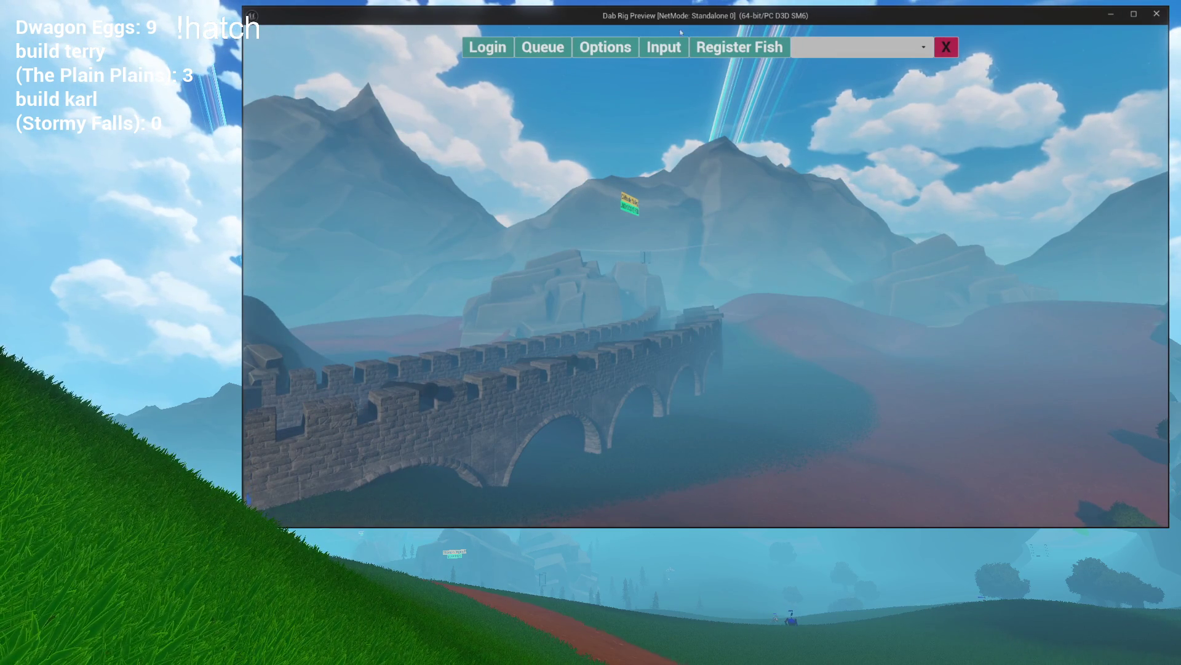
pyautogui.click(666, 48)
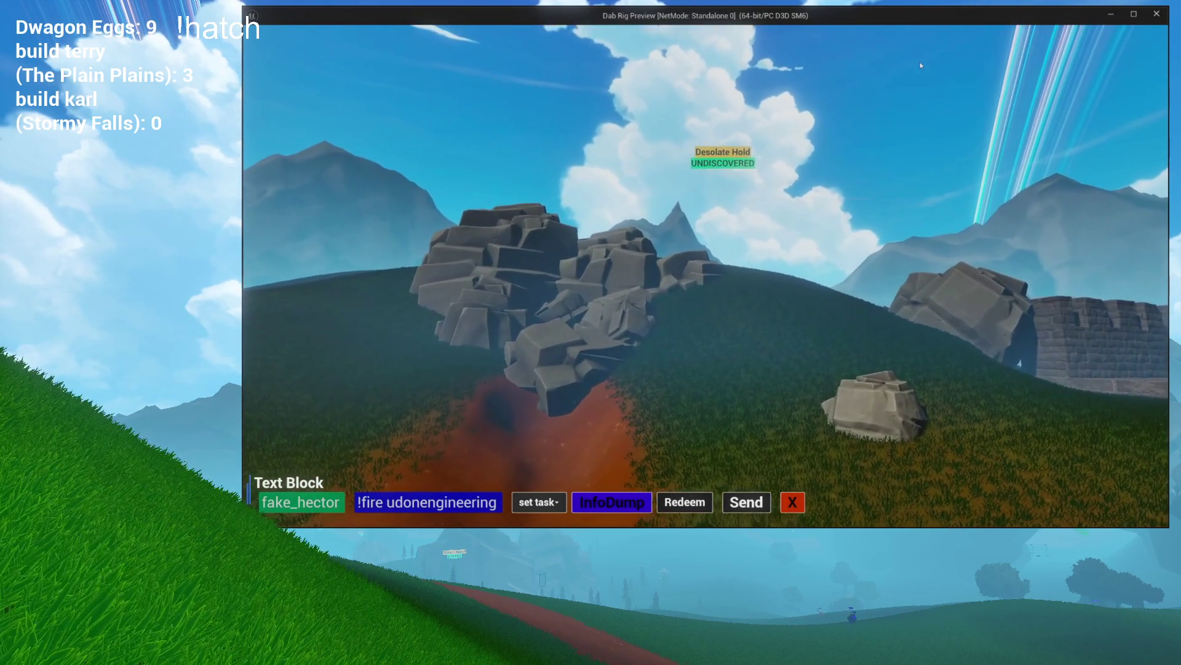
# Open the game's Queue panel, then edit and resend the fire command as the test chatter
pyautogui.moveTo(918, 61)
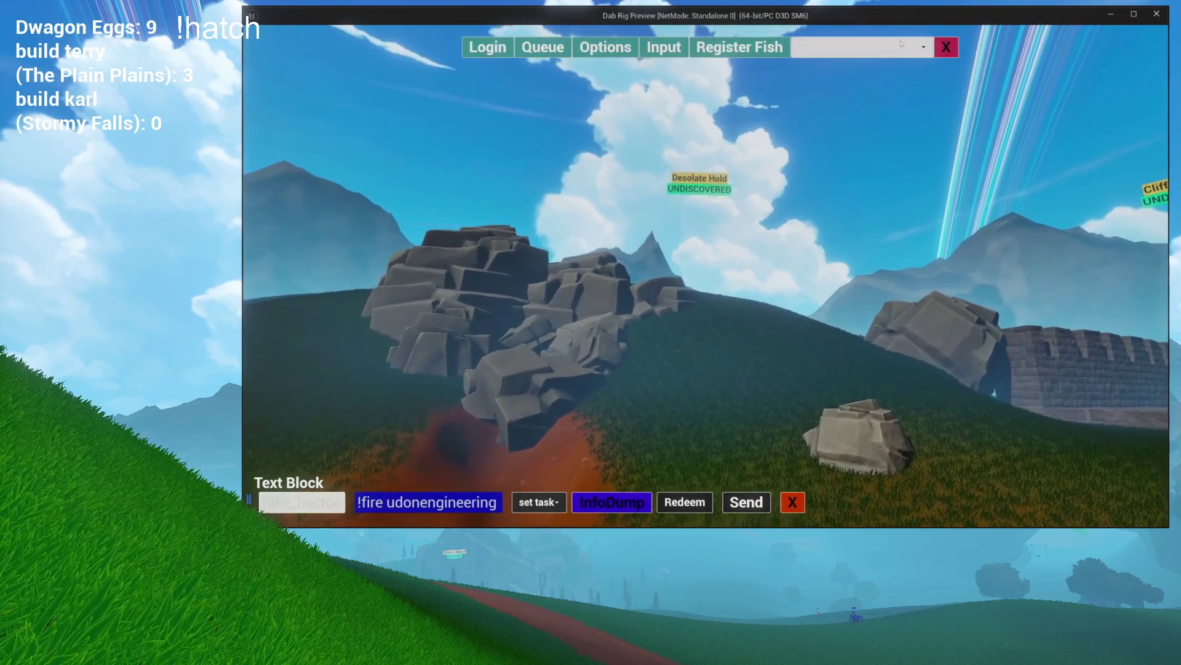
pyautogui.click(543, 47)
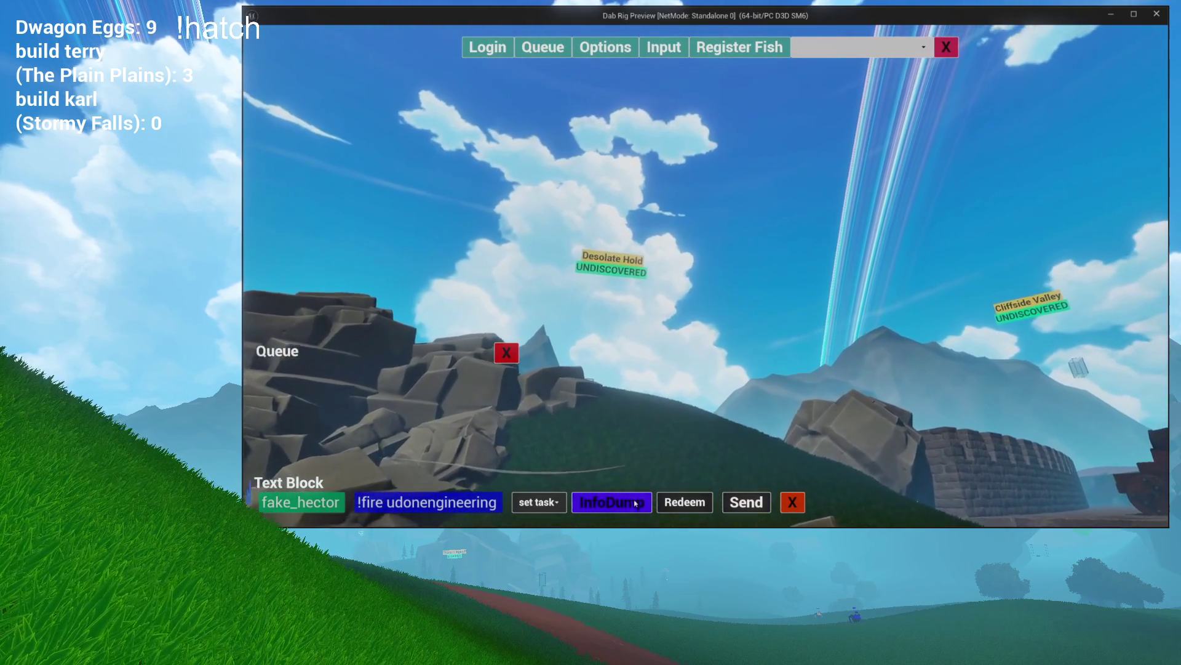
pyautogui.click(744, 504)
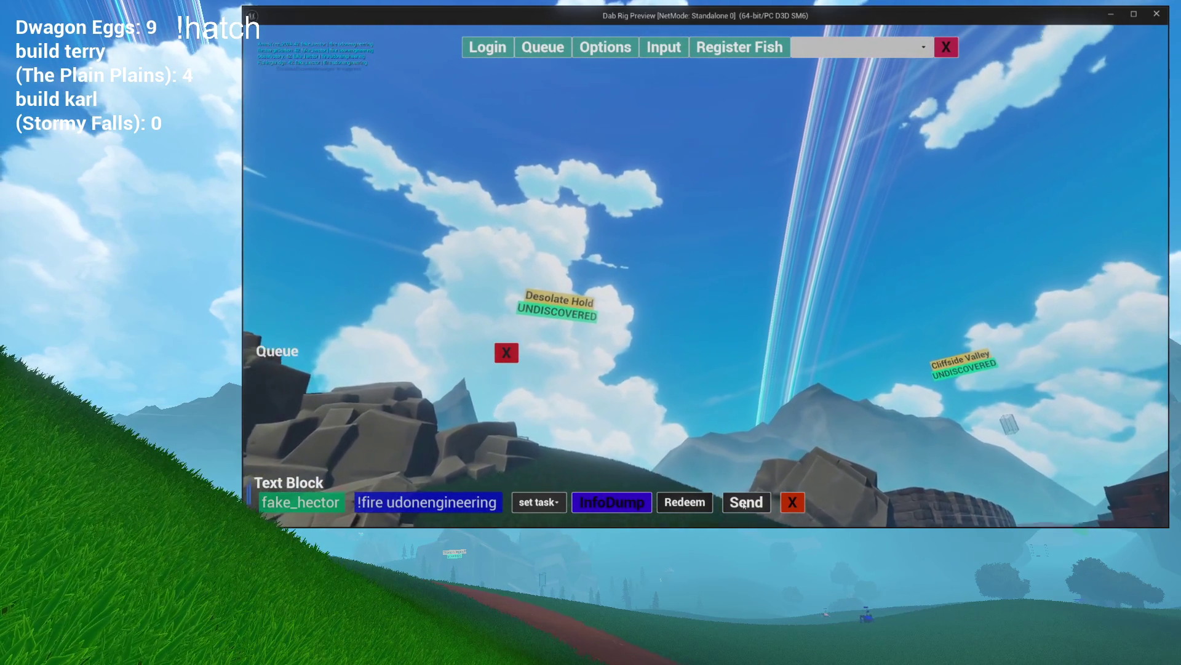
pyautogui.click(739, 503)
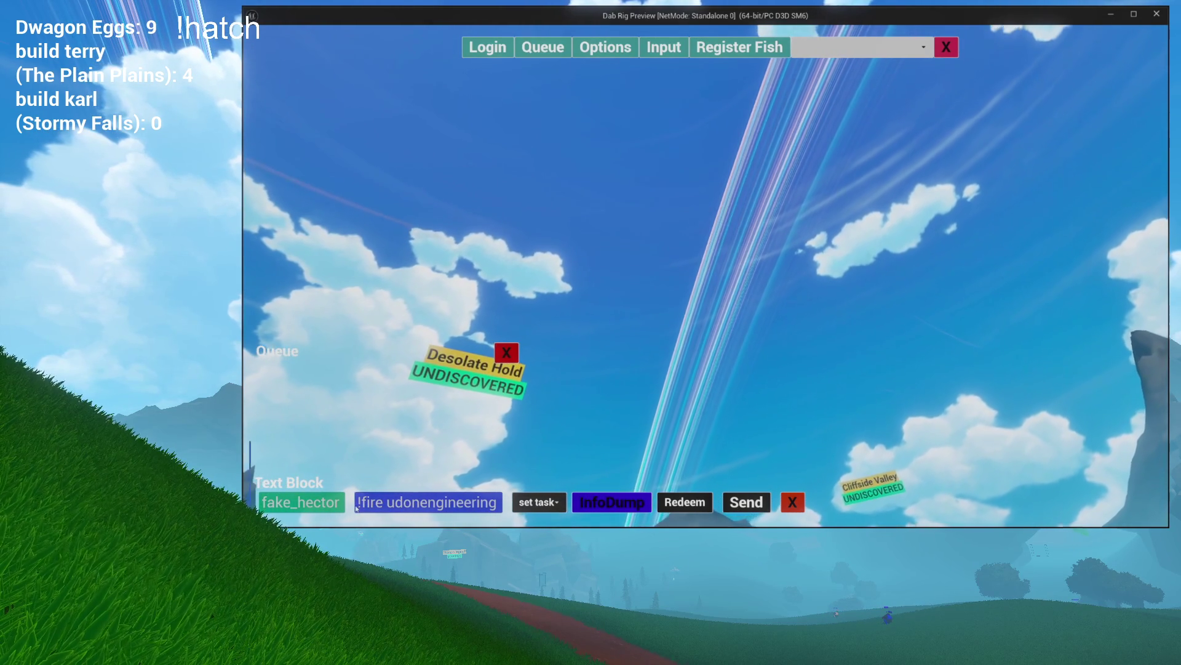
pyautogui.click(414, 506)
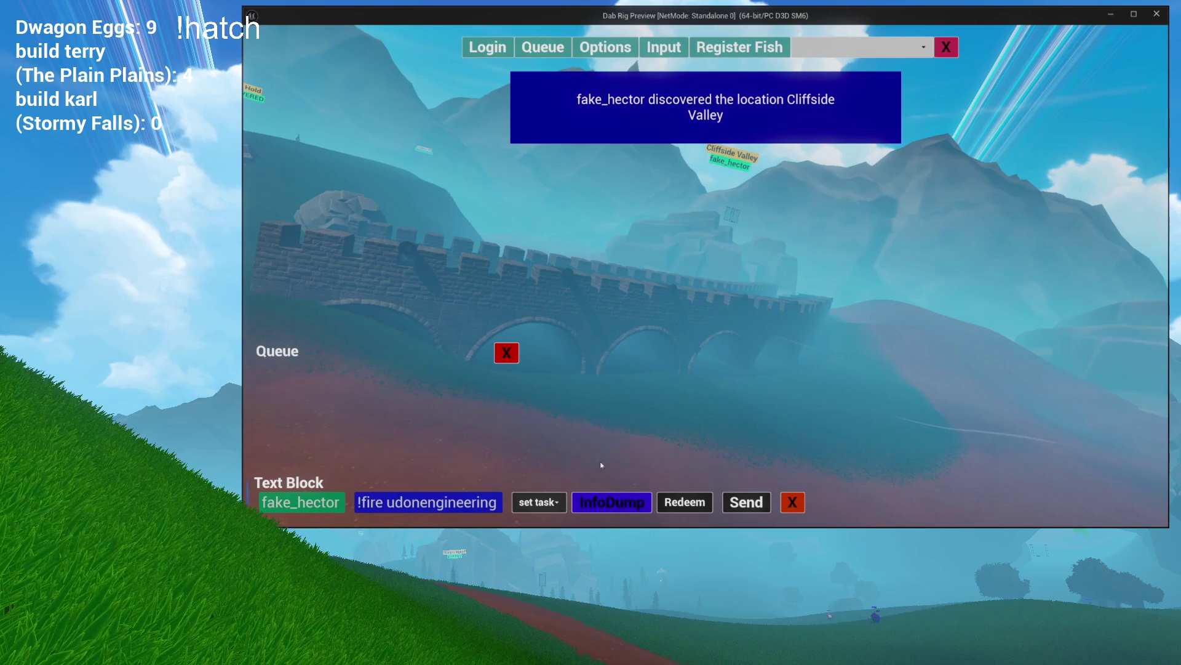
pyautogui.click(741, 505)
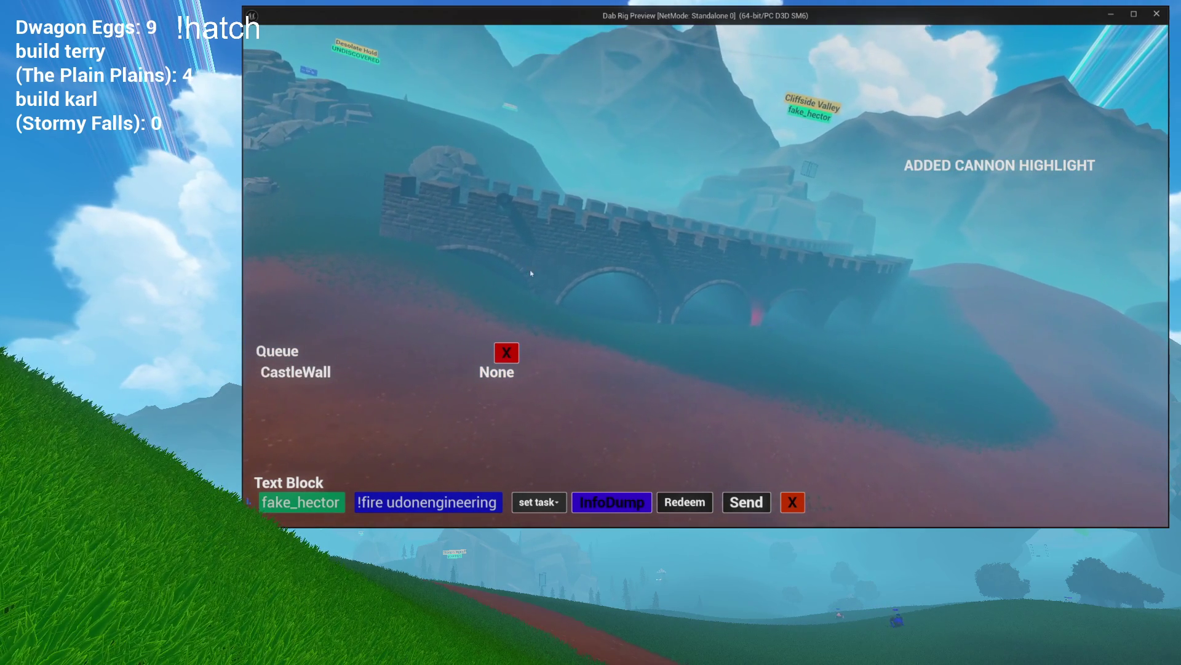
# Fire the queued CastleWall cannon so the camera flies to the chatter's avatar
pyautogui.click(507, 349)
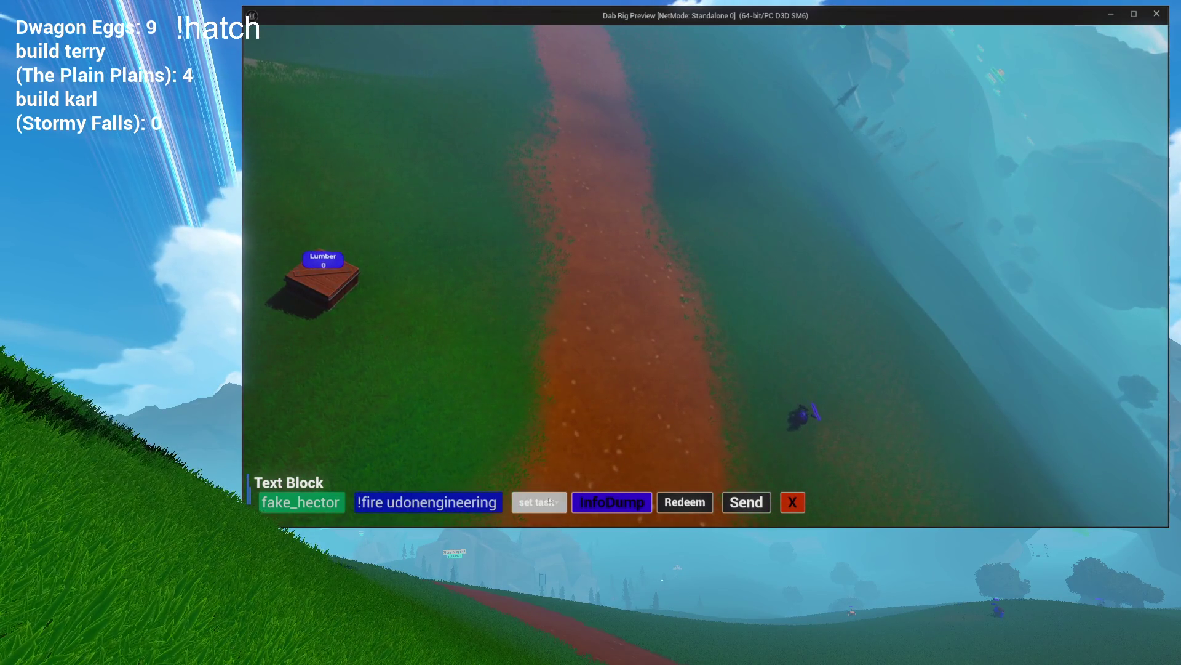
# Send one more fire command, then stop the play session with Esc
pyautogui.click(741, 506)
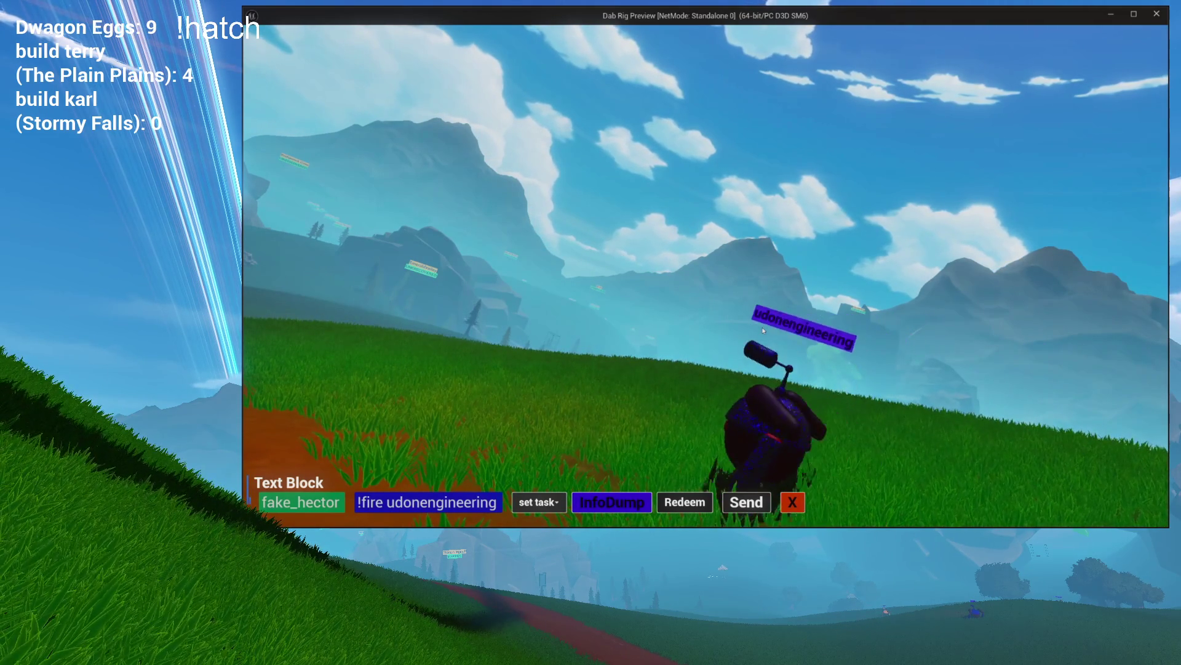
pyautogui.press('Escape')
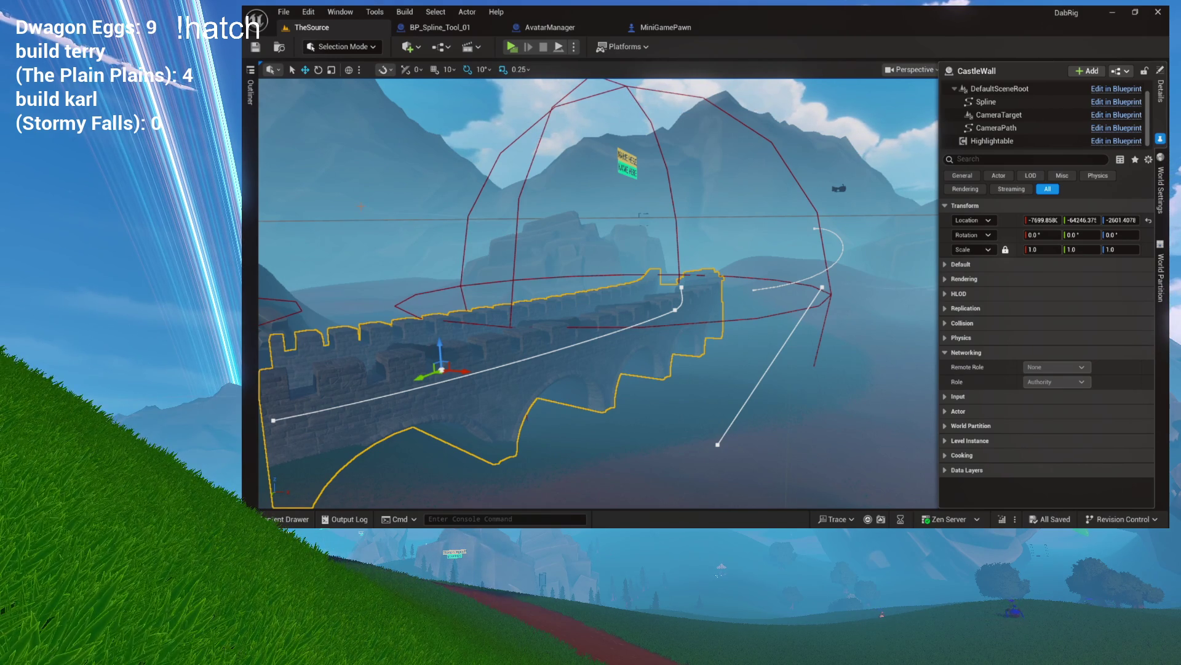
# Glance at MiniGamePawn's InstantHighlight function, then return to BP_Spline_Tool_01's EventGraph
pyautogui.click(458, 27)
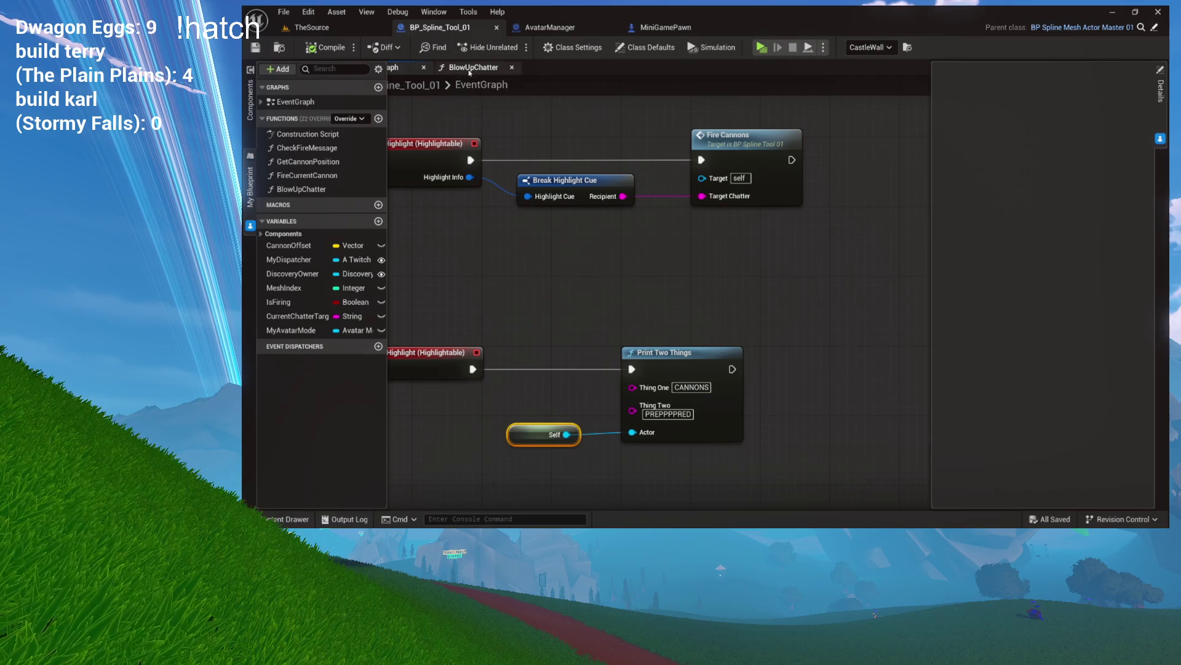
pyautogui.click(676, 28)
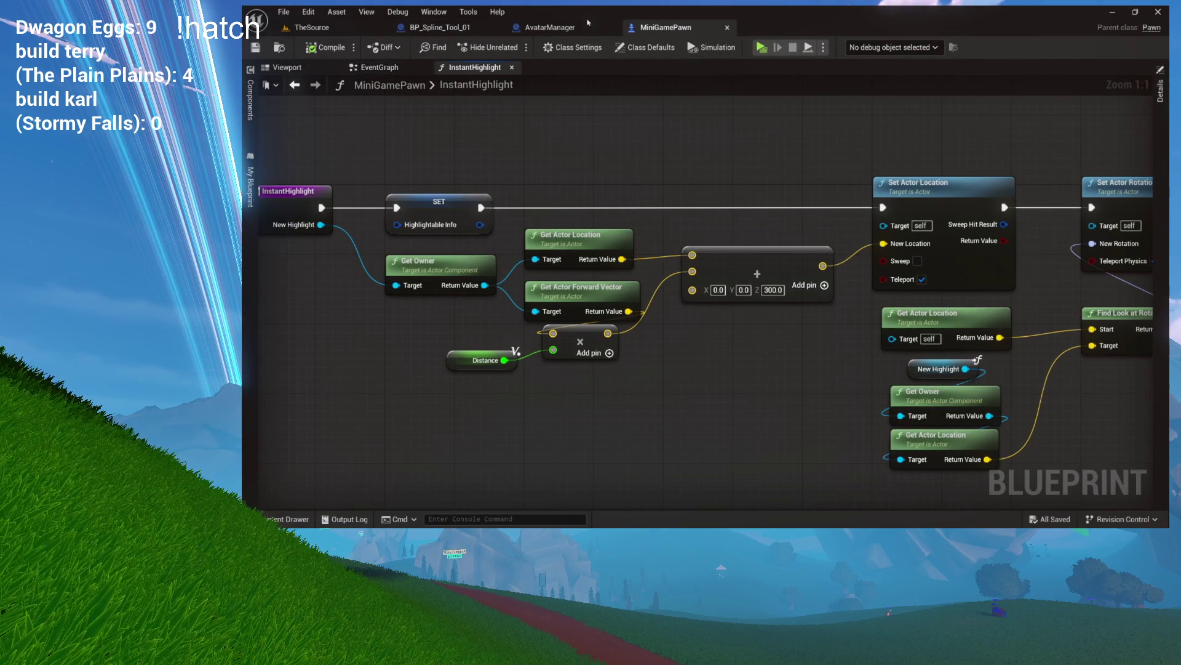
pyautogui.click(438, 27)
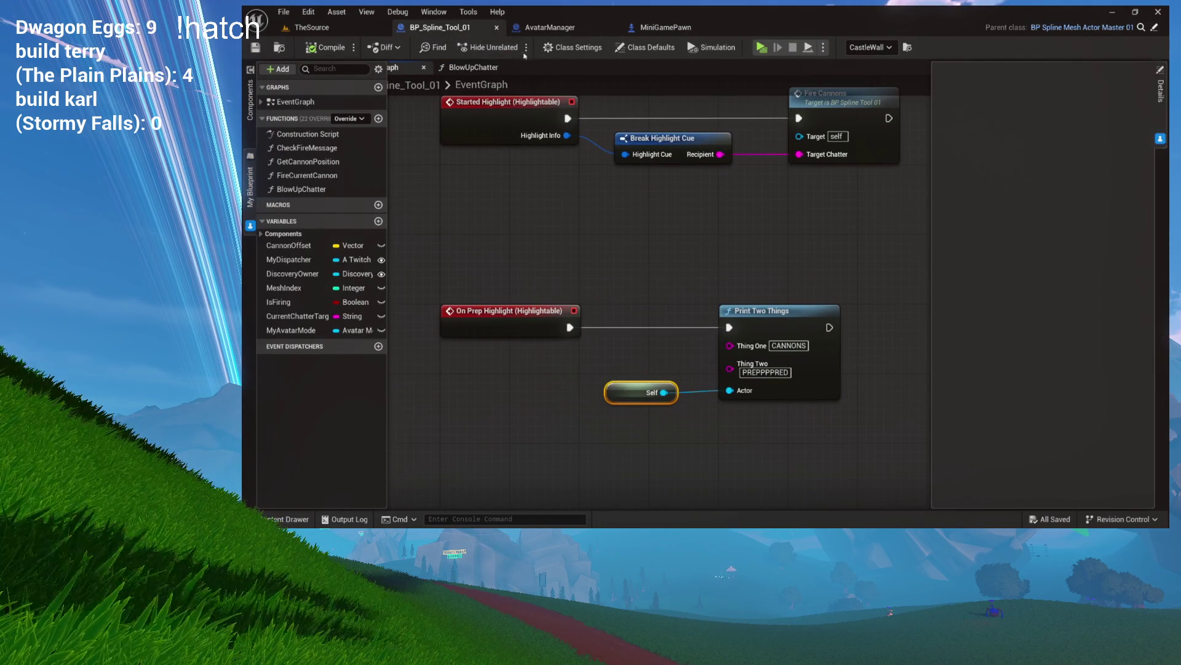
# Shift Delay and Blow Up Chatter right, then open the TeleportToChatter and InstantHighlight functions
pyautogui.moveTo(465, 195)
pyautogui.mouseDown()
pyautogui.moveTo(422, 334)
pyautogui.moveTo(477, 369)
pyautogui.moveTo(189, 377)
pyautogui.mouseUp()
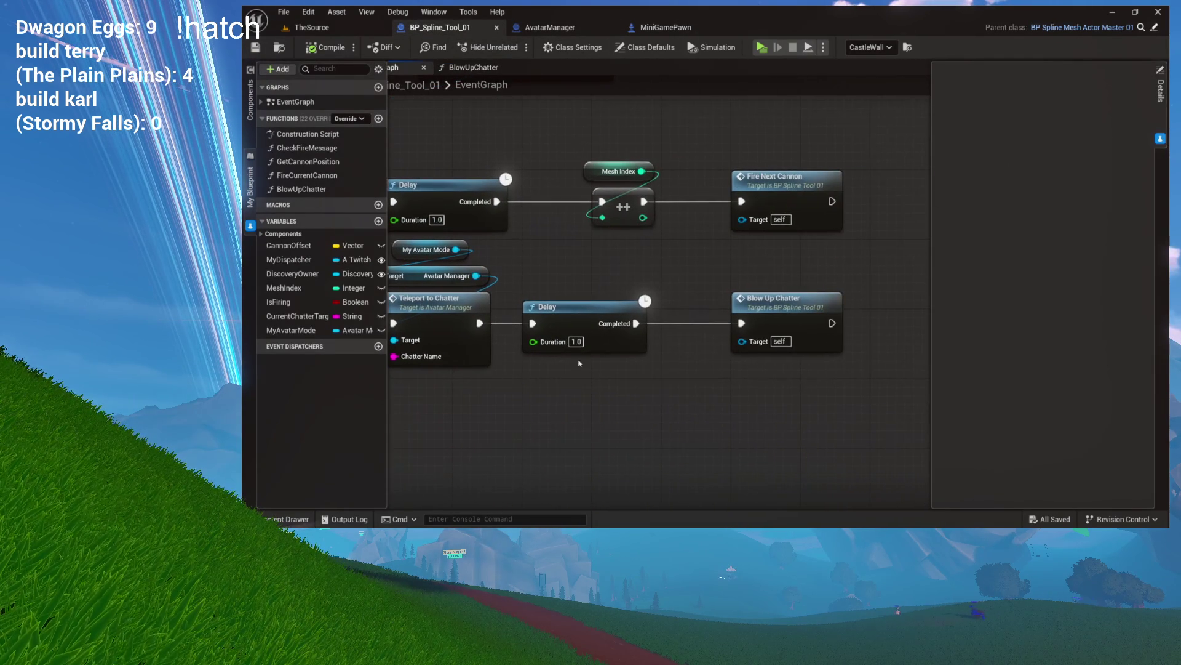
pyautogui.moveTo(584, 283); pyautogui.dragTo(781, 339)
pyautogui.moveTo(589, 320); pyautogui.dragTo(794, 317)
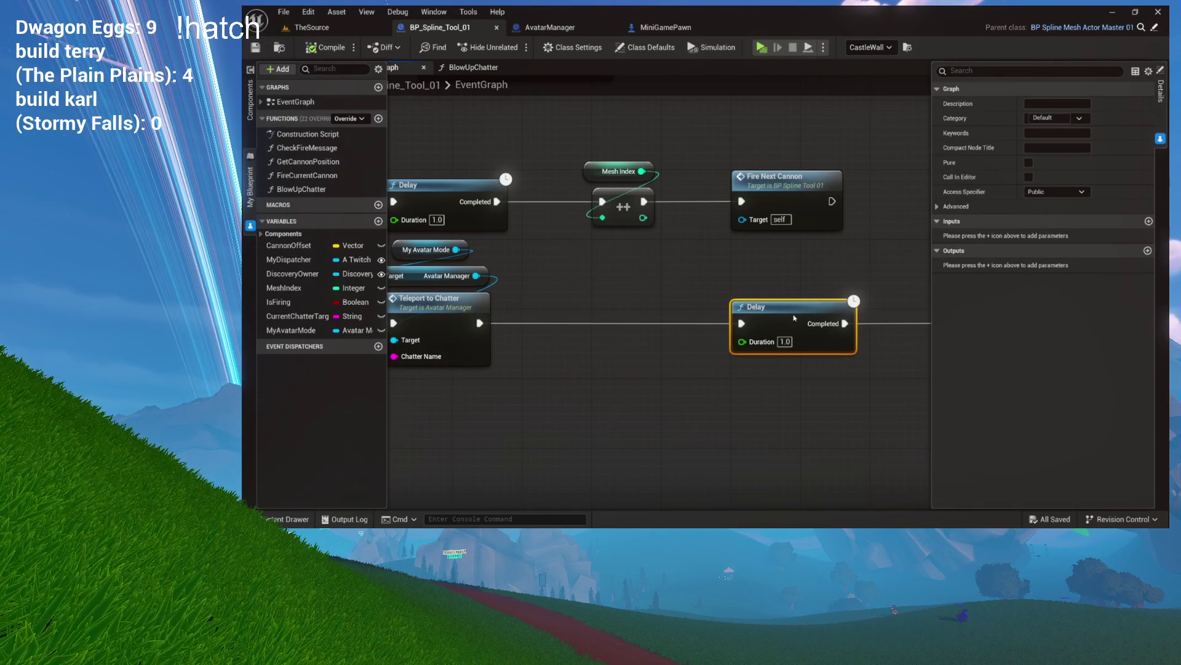
pyautogui.moveTo(651, 307); pyautogui.dragTo(733, 303)
pyautogui.moveTo(701, 232)
pyautogui.mouseDown()
pyautogui.moveTo(616, 296)
pyautogui.moveTo(510, 332)
pyautogui.moveTo(493, 375)
pyautogui.mouseUp()
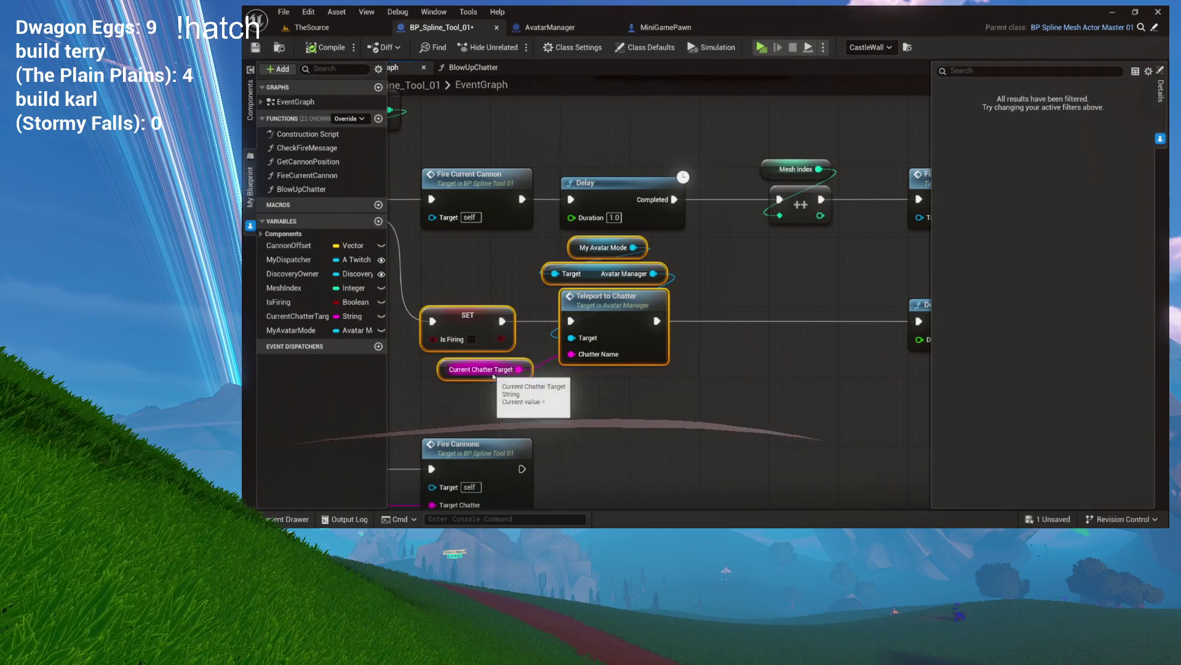
pyautogui.click(667, 285)
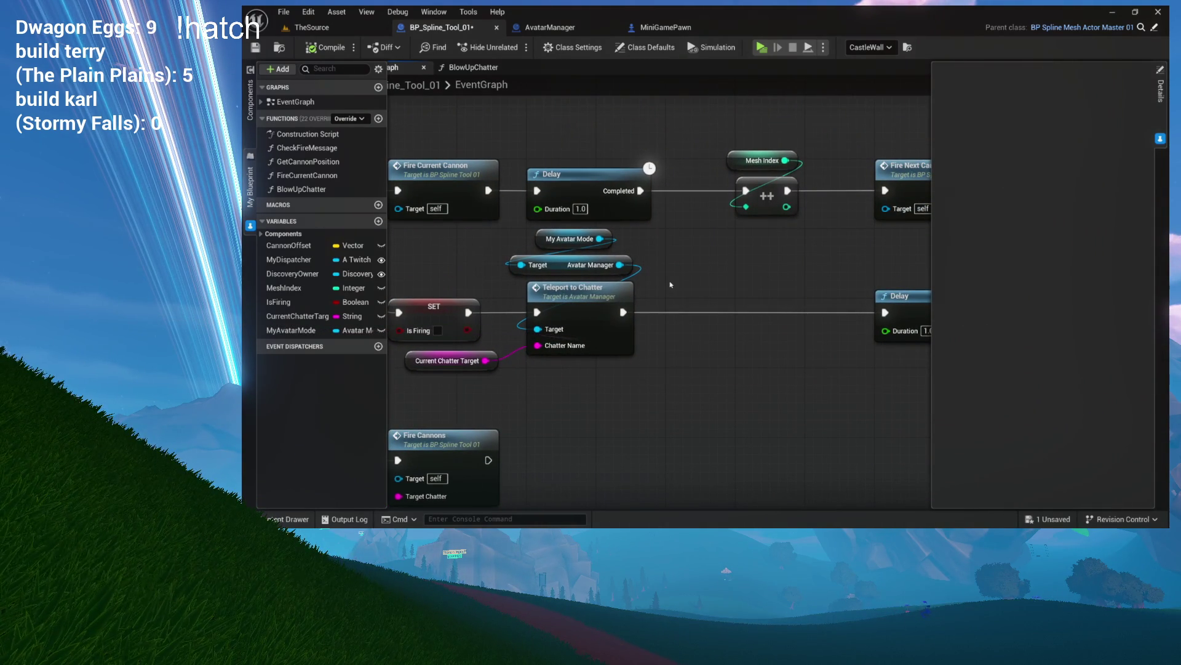
pyautogui.doubleClick(589, 296)
pyautogui.doubleClick(735, 270)
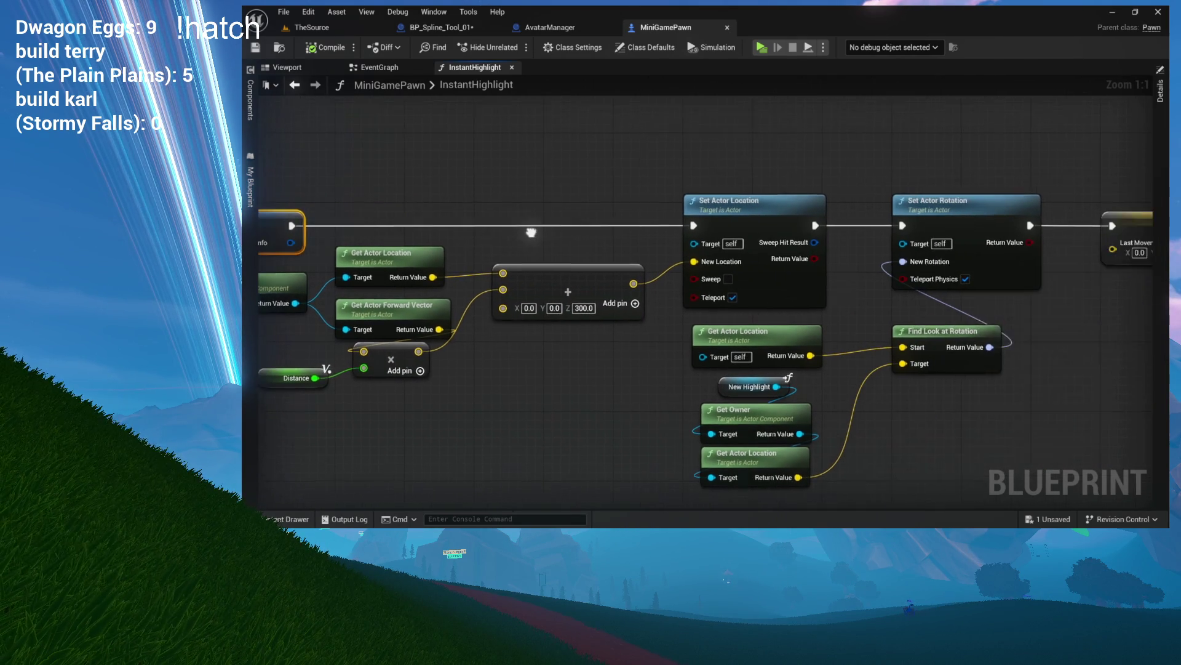
# Back in BP_Spline_Tool_01, move Delay and Blow Up Chatter further right
pyautogui.click(441, 27)
pyautogui.scroll(-2, 689, 286)
pyautogui.moveTo(668, 280); pyautogui.dragTo(895, 335)
pyautogui.moveTo(695, 303); pyautogui.dragTo(779, 303)
pyautogui.click(628, 300)
# Add a Delay Until Next Tick node after Teleport to Chatter
pyautogui.moveTo(504, 307); pyautogui.dragTo(539, 310)
pyautogui.write('delay')
pyautogui.press('Down')
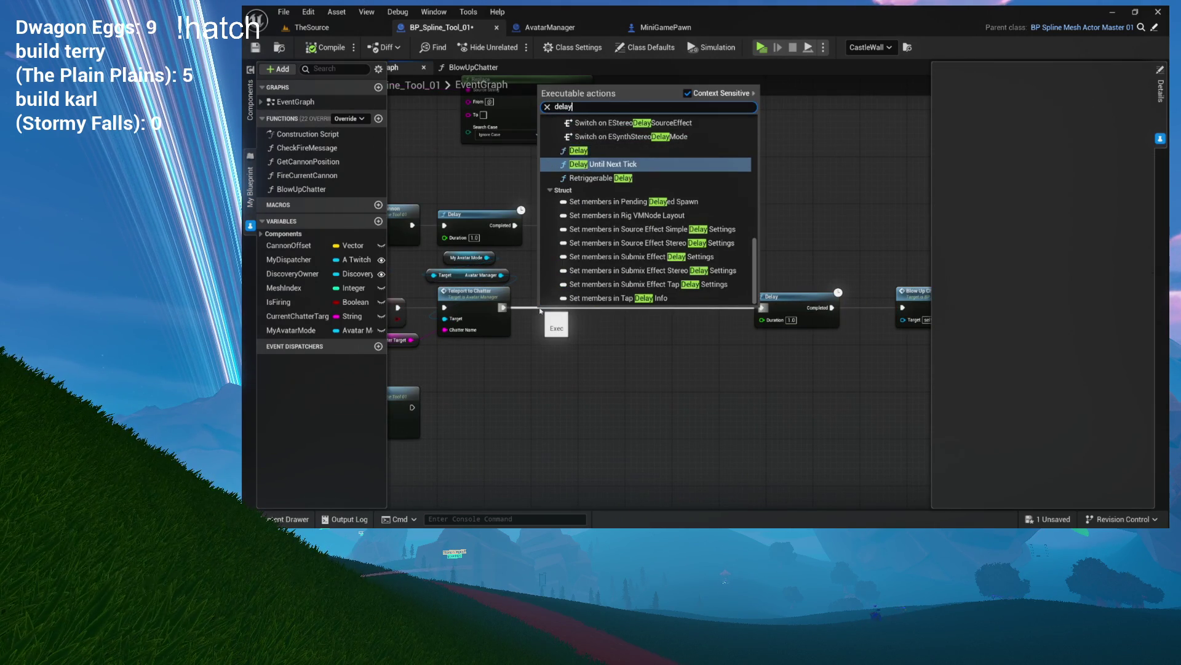
pyautogui.press('Return')
pyautogui.scroll(2, 544, 302)
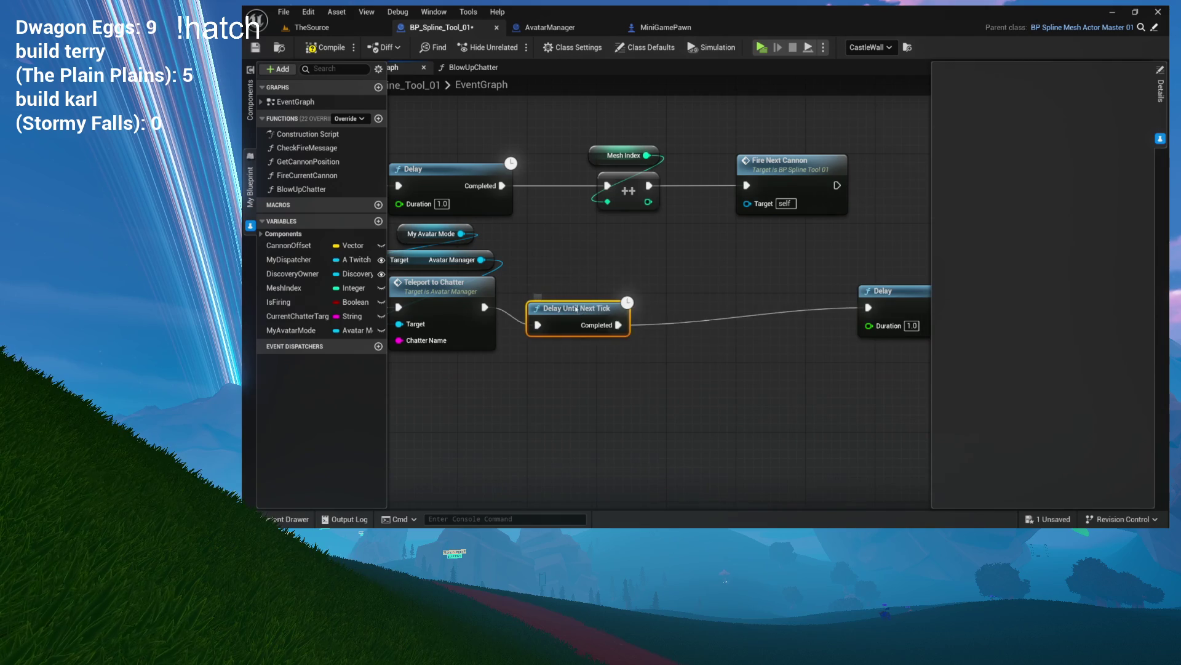
pyautogui.moveTo(559, 300)
pyautogui.mouseDown()
pyautogui.moveTo(646, 344)
pyautogui.moveTo(640, 307)
pyautogui.mouseUp()
pyautogui.press('Escape')
# Paste a copy of the avatar manager and Teleport to Chatter nodes after Delay Until Next Tick
pyautogui.moveTo(504, 266)
pyautogui.mouseDown()
pyautogui.moveTo(646, 267)
pyautogui.moveTo(606, 292)
pyautogui.mouseUp()
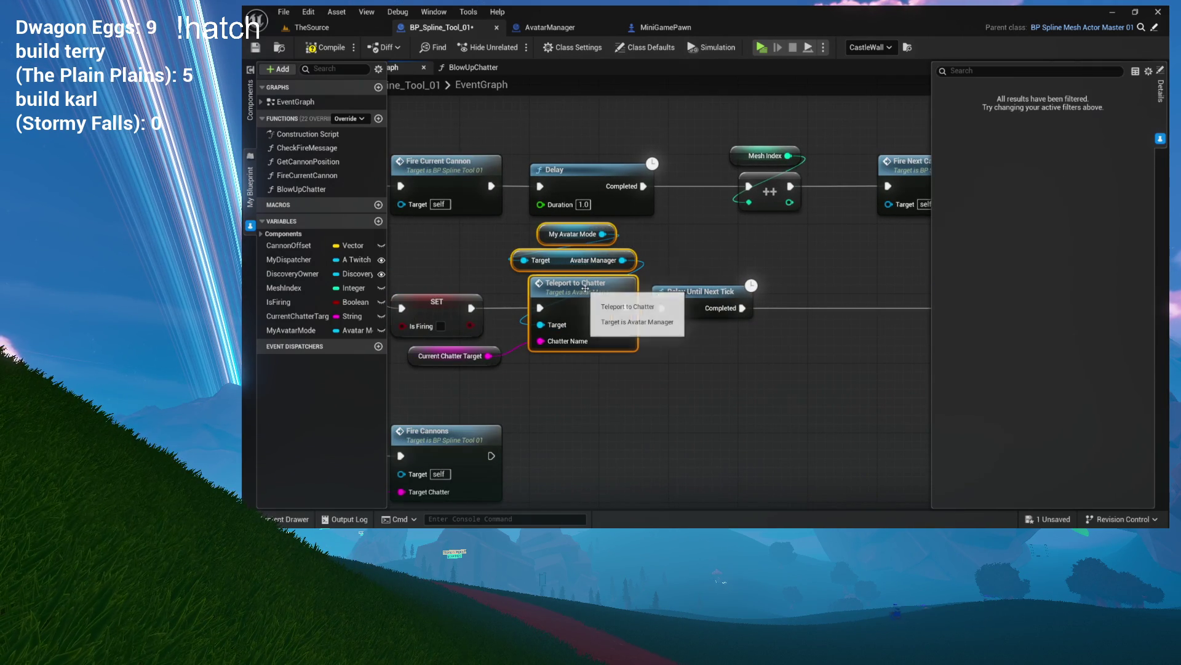
pyautogui.hotkey('ctrl', 'c')
pyautogui.hotkey('ctrl', 'v')
pyautogui.moveTo(902, 299)
pyautogui.mouseDown()
pyautogui.moveTo(722, 299)
pyautogui.moveTo(890, 308)
pyautogui.mouseUp()
pyautogui.moveTo(624, 308); pyautogui.dragTo(699, 308)
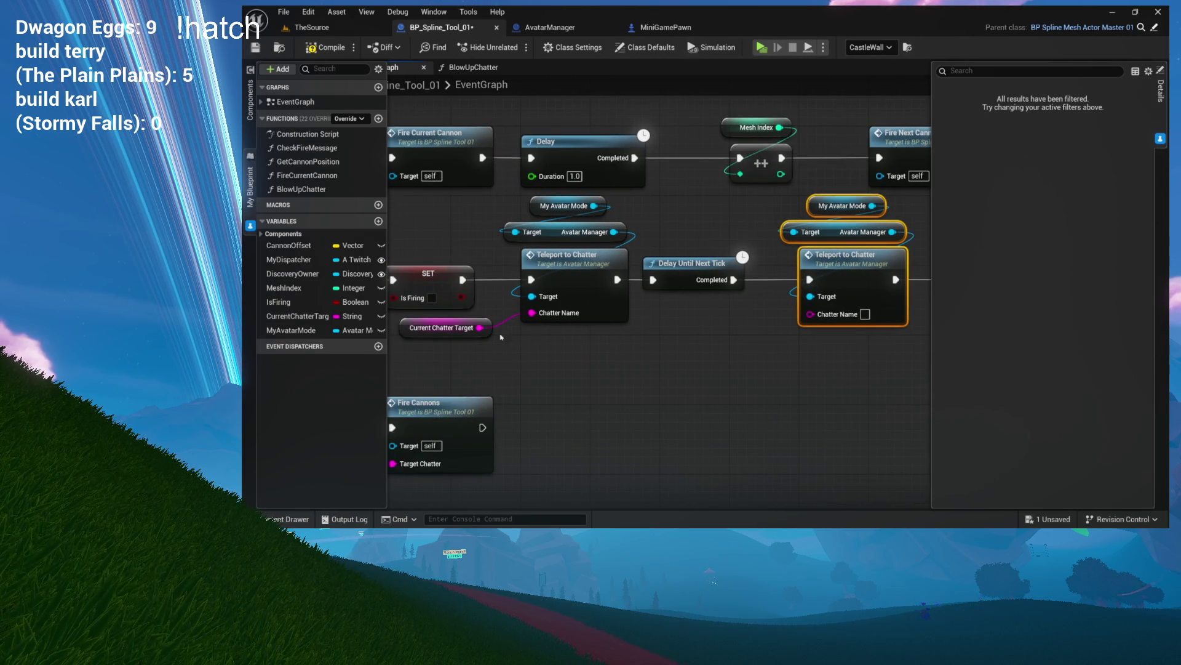
# Feed Current Chatter Target into the copy's Chatter Name, compile and save, and return to TheSource
pyautogui.click(441, 327)
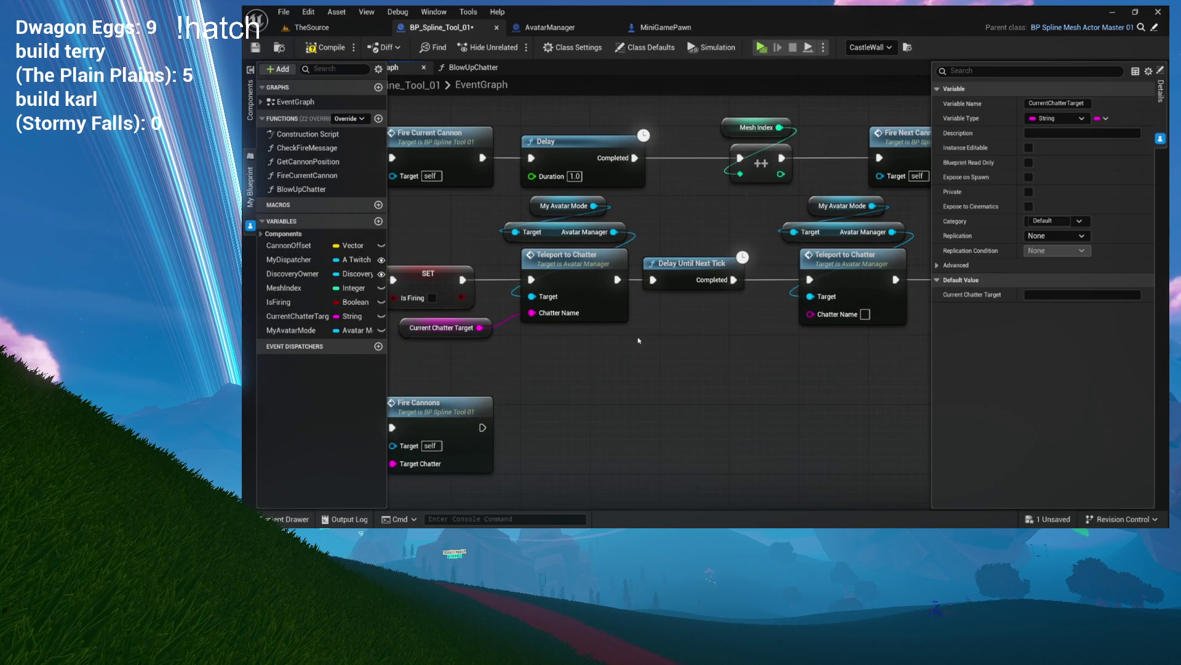
pyautogui.hotkey('ctrl', 'v')
pyautogui.moveTo(777, 319); pyautogui.dragTo(809, 313)
pyautogui.click(769, 345)
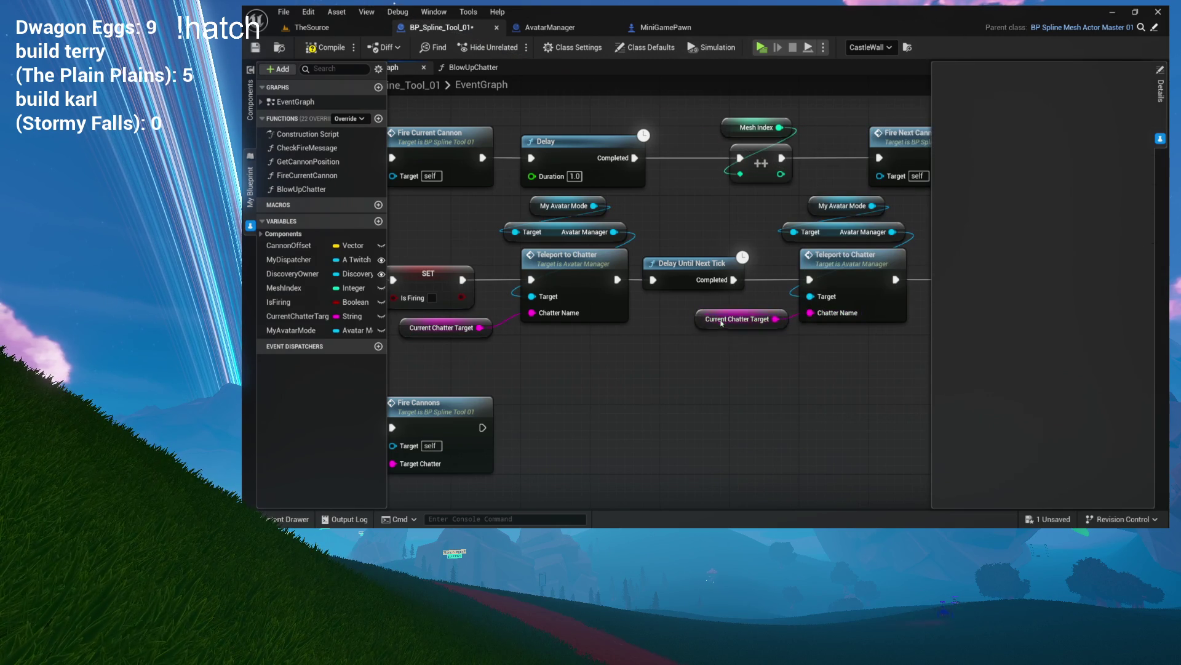
pyautogui.moveTo(722, 323); pyautogui.dragTo(714, 340)
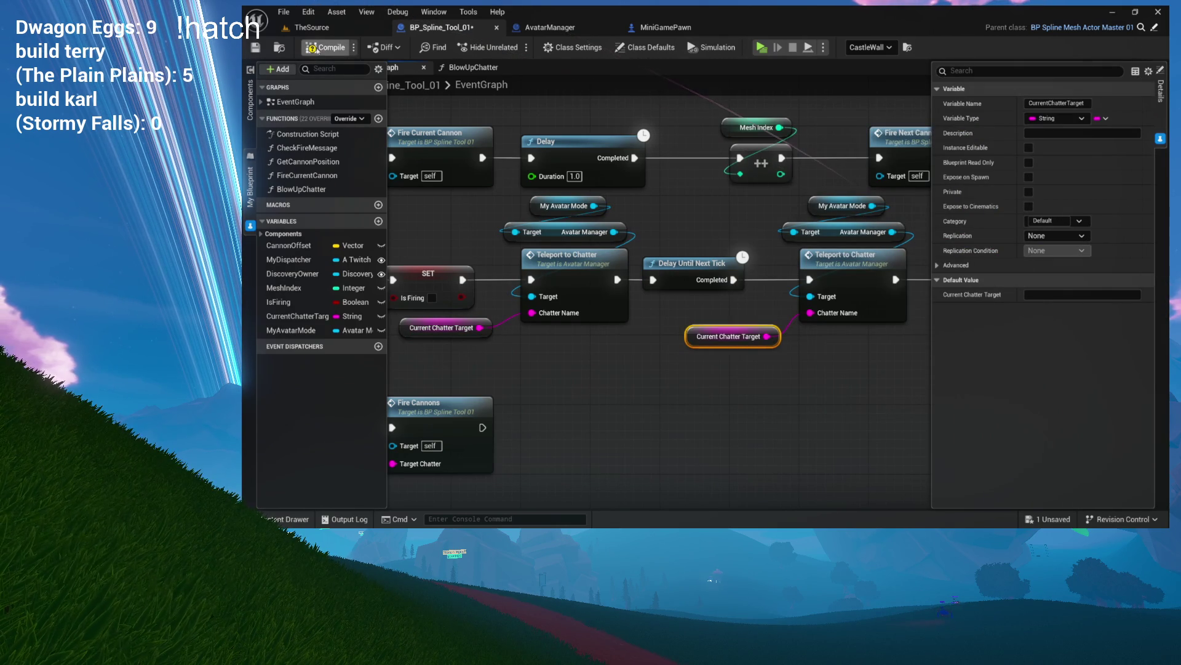
pyautogui.click(354, 56)
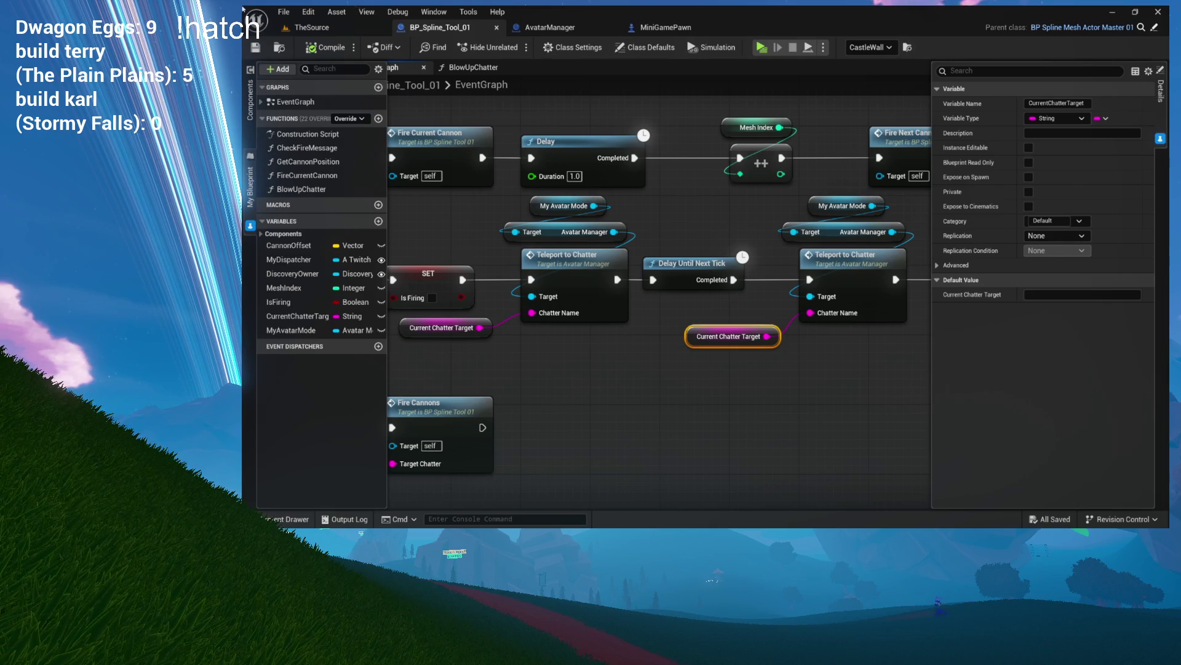
pyautogui.click(311, 27)
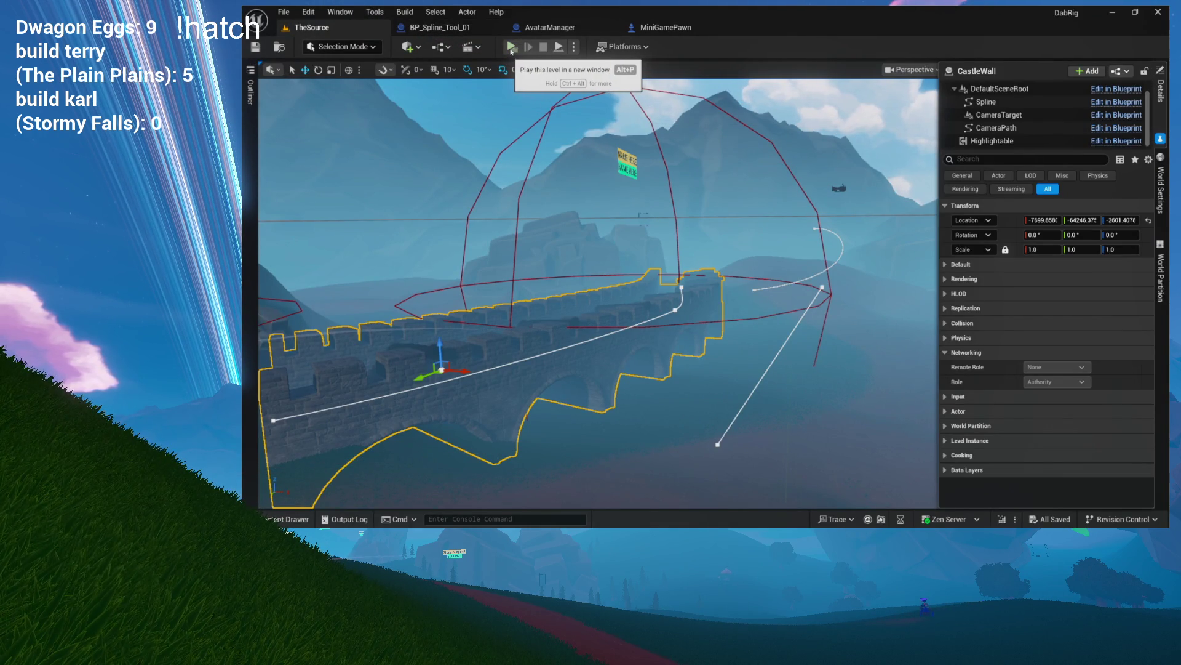
# Play the level in a new window, send a test message, then send the fire command to queue CastleWall
pyautogui.click(511, 48)
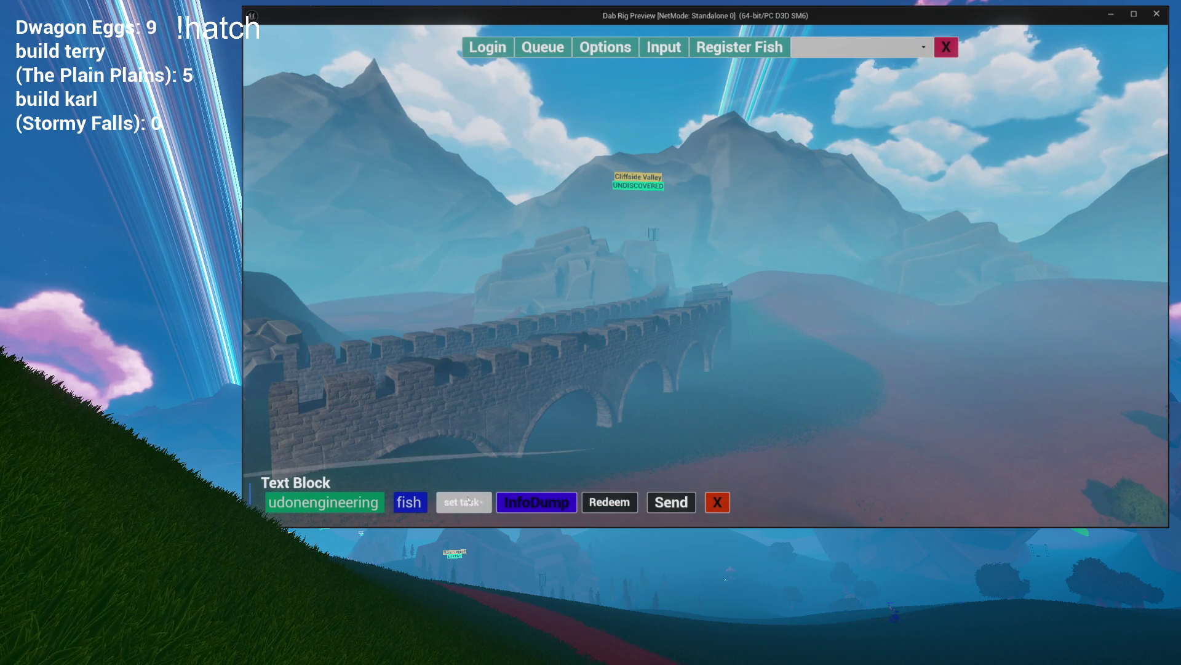
pyautogui.click(656, 501)
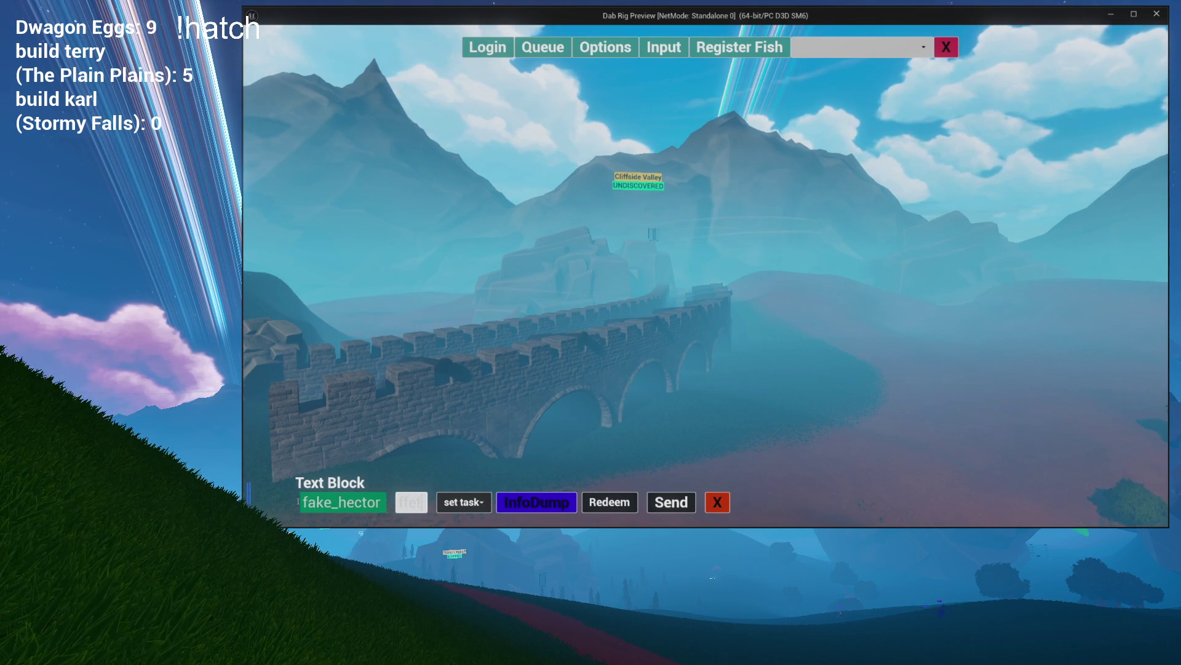
pyautogui.click(681, 499)
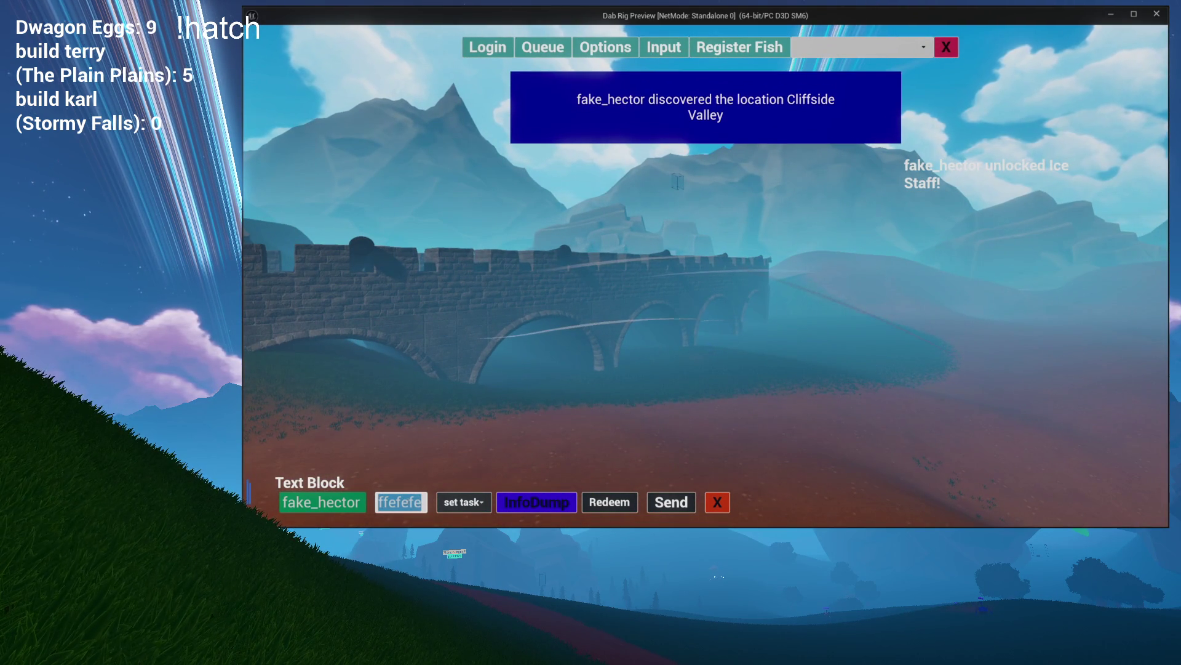
pyautogui.press('BackSpace')
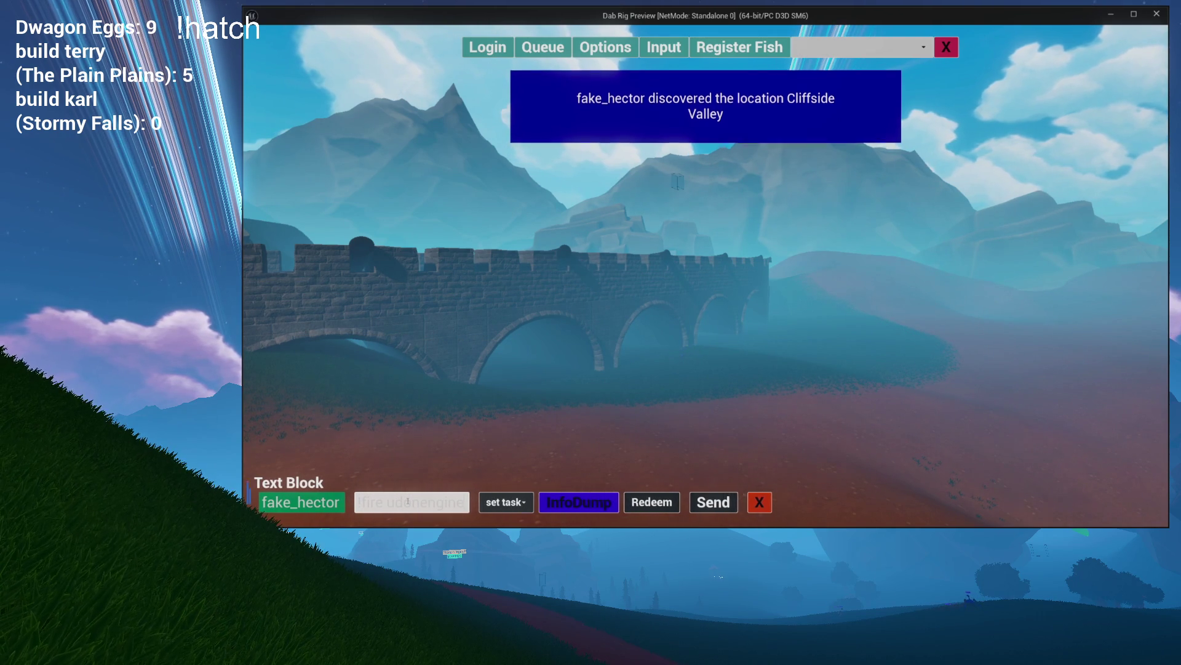
pyautogui.click(736, 500)
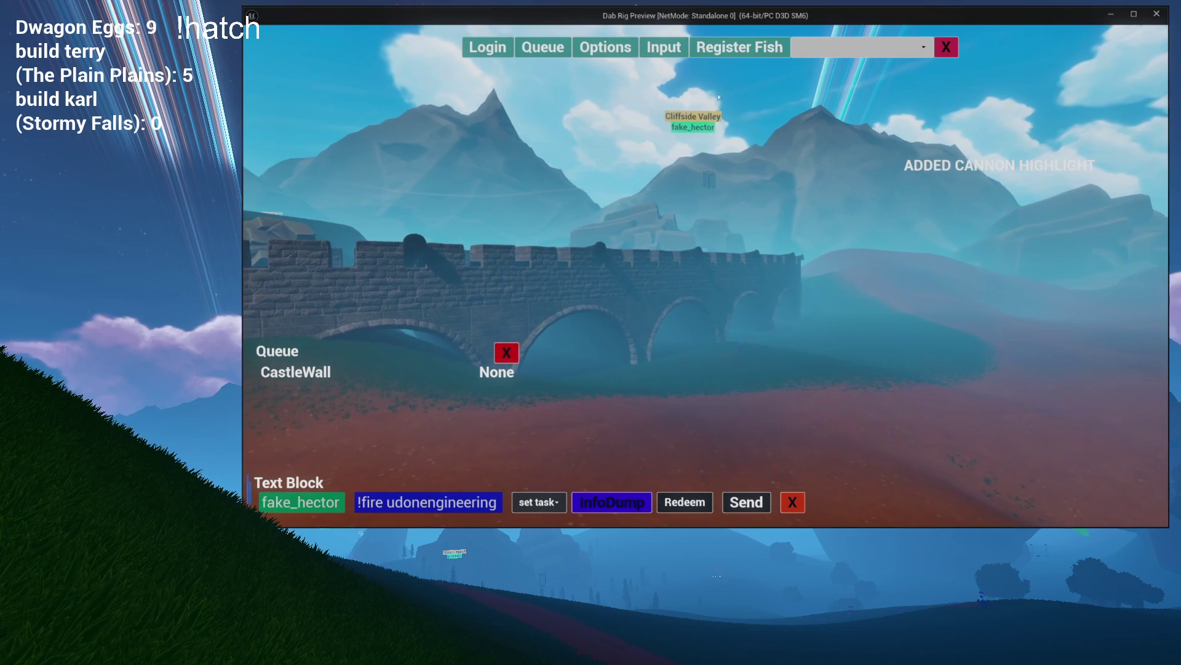
# Close the menu bar, queue and fire the CastleWall cannon again, then stop the preview
pyautogui.click(951, 49)
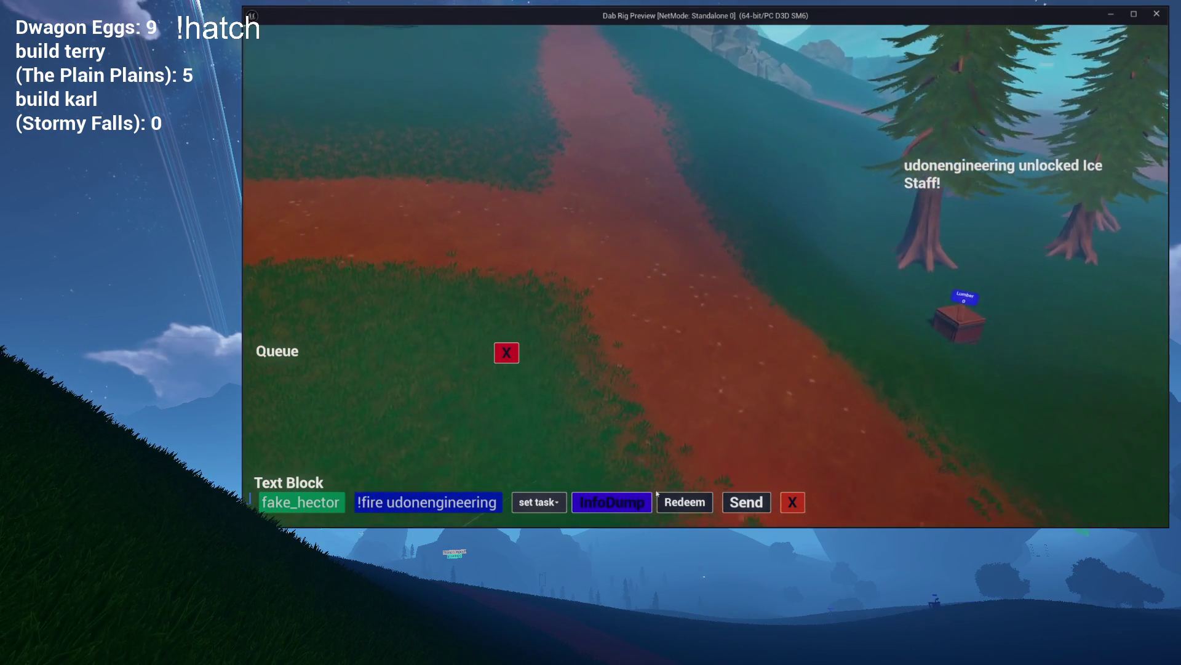
pyautogui.click(726, 501)
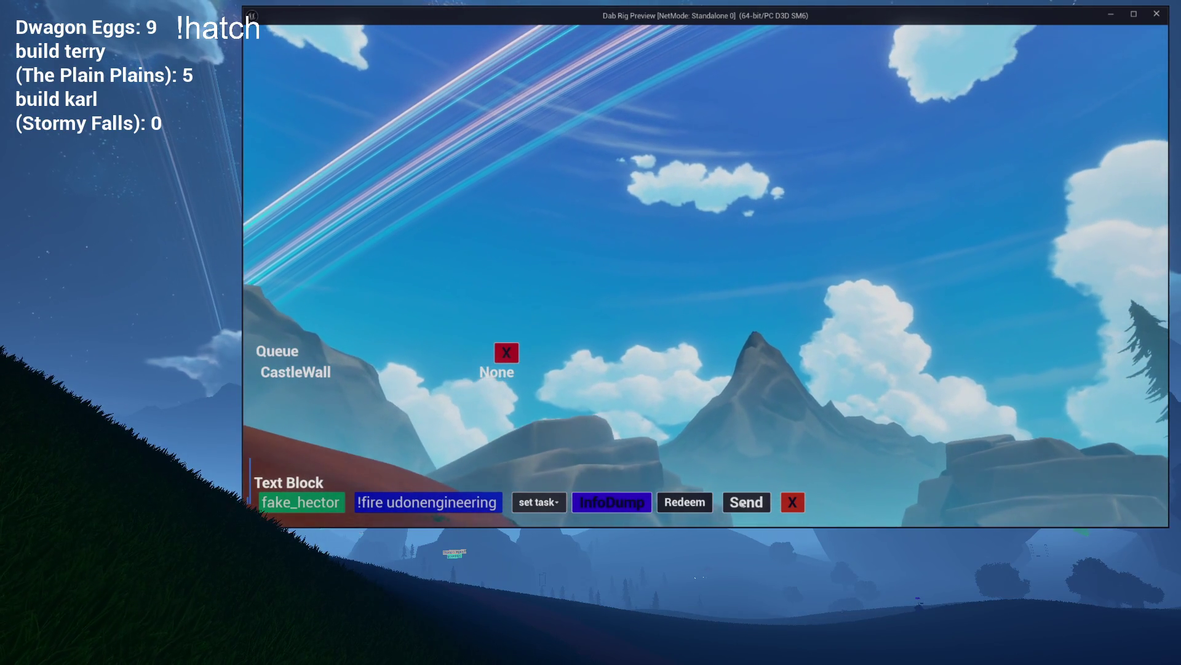
pyautogui.click(743, 504)
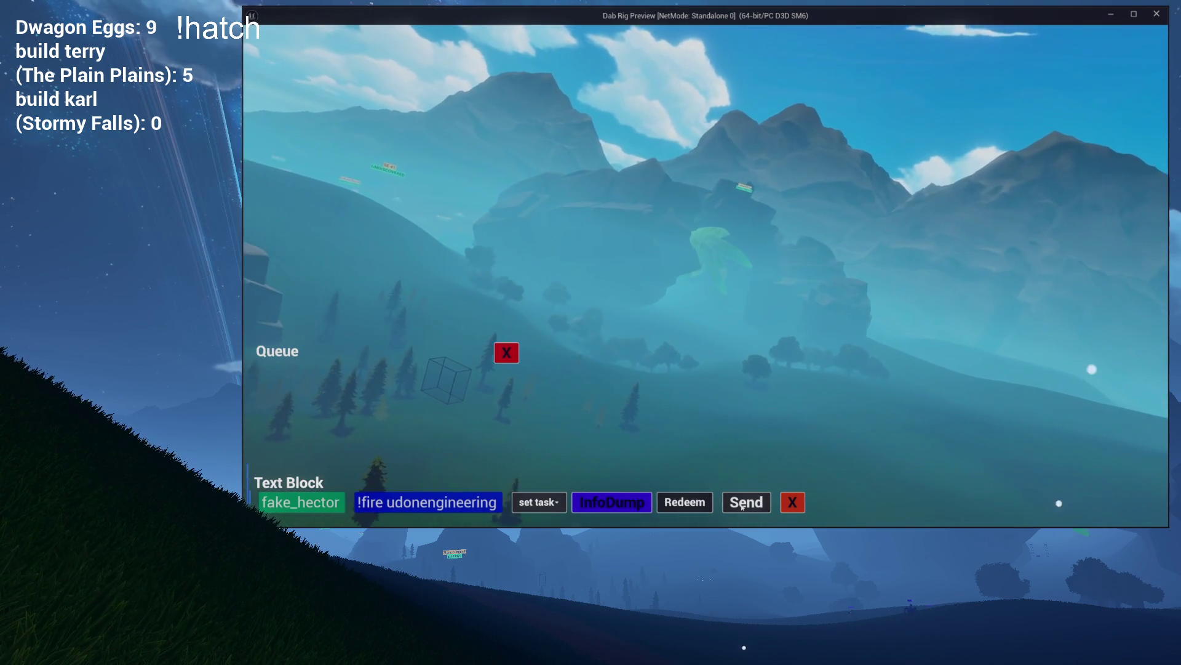
pyautogui.press('Escape')
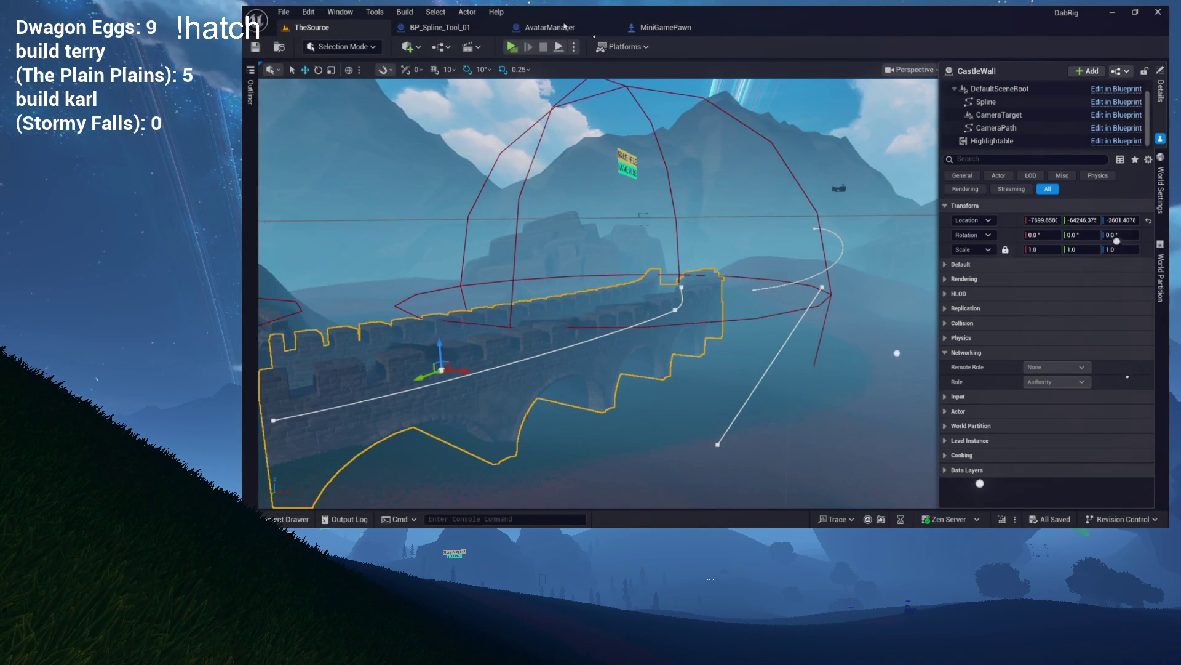
# Review the BP_Spline_Tool_01, AvatarManager and MiniGamePawn graphs, then open the Content Drawer
pyautogui.click(440, 27)
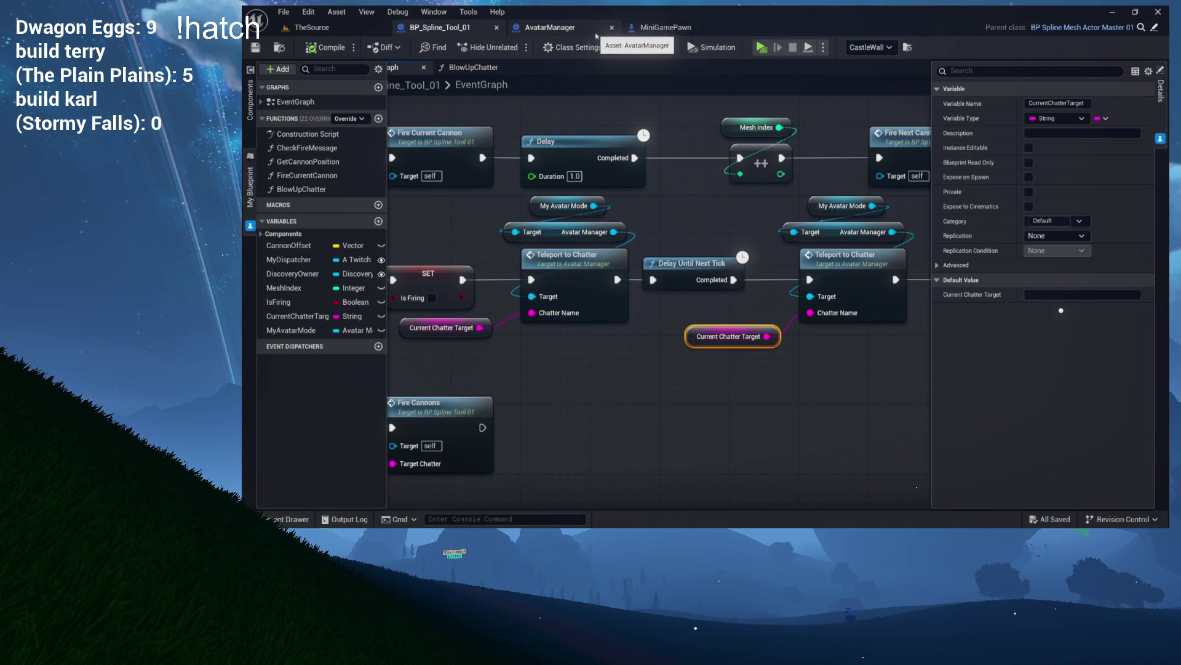
pyautogui.click(566, 33)
pyautogui.click(675, 27)
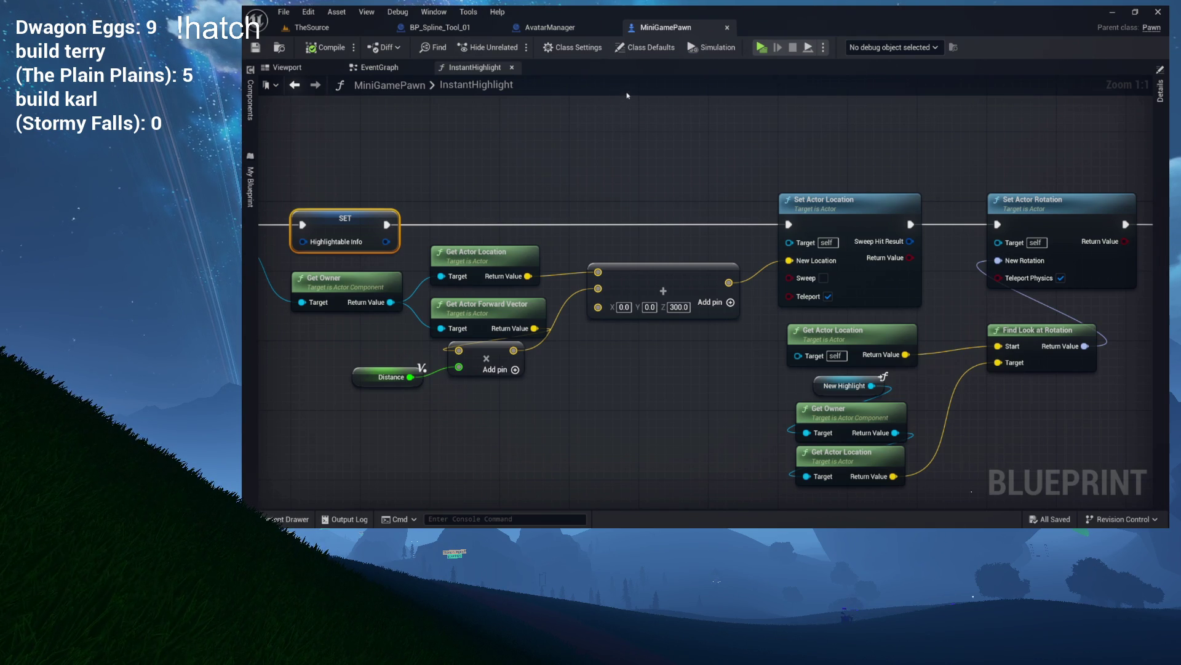
pyautogui.click(557, 29)
pyautogui.click(473, 34)
pyautogui.hotkey('ctrl', 'space')
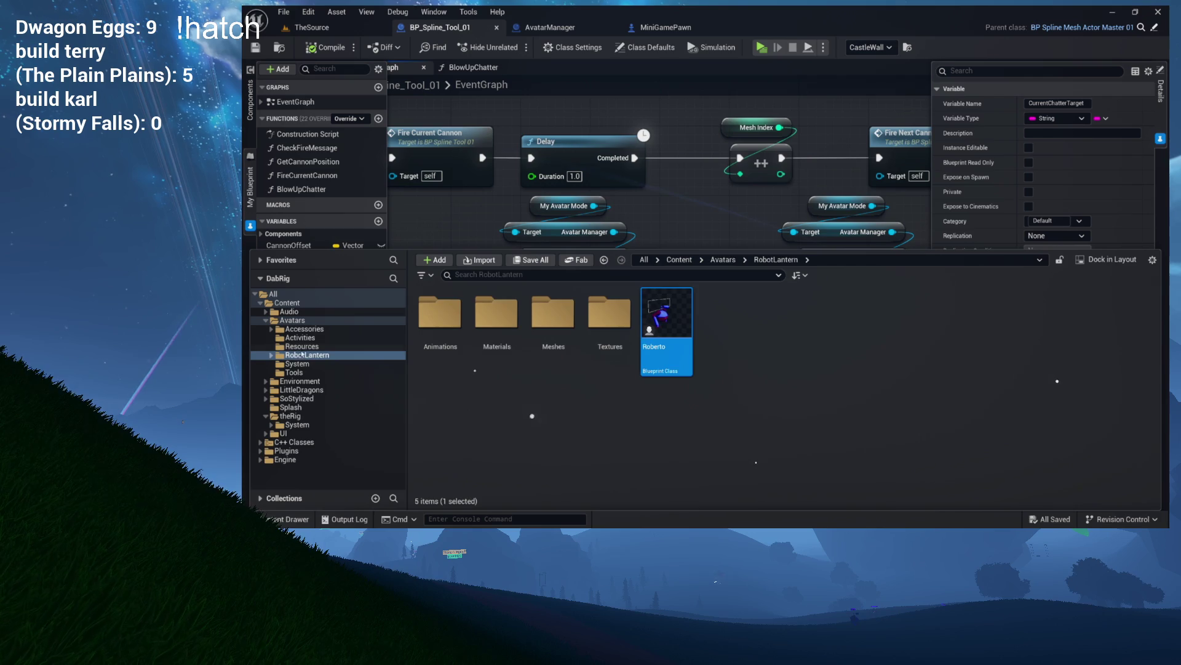
# Open the ChatterAvatar_Base blueprint from the Avatars folder
pyautogui.click(301, 346)
pyautogui.click(301, 355)
pyautogui.click(290, 320)
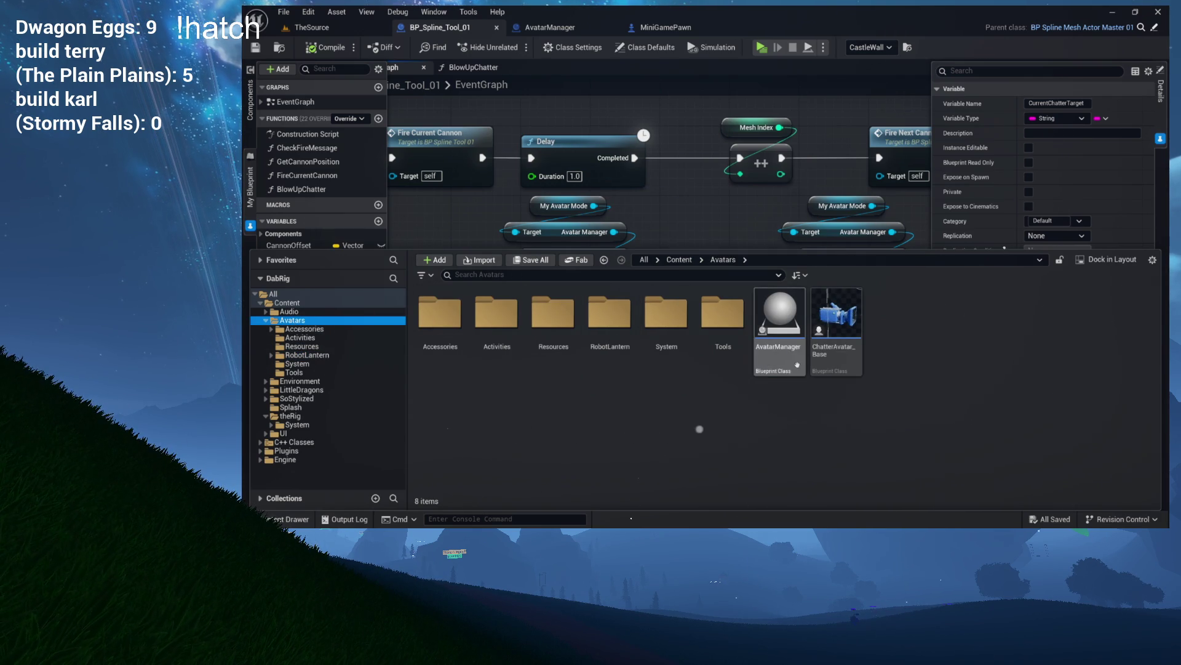
pyautogui.click(834, 359)
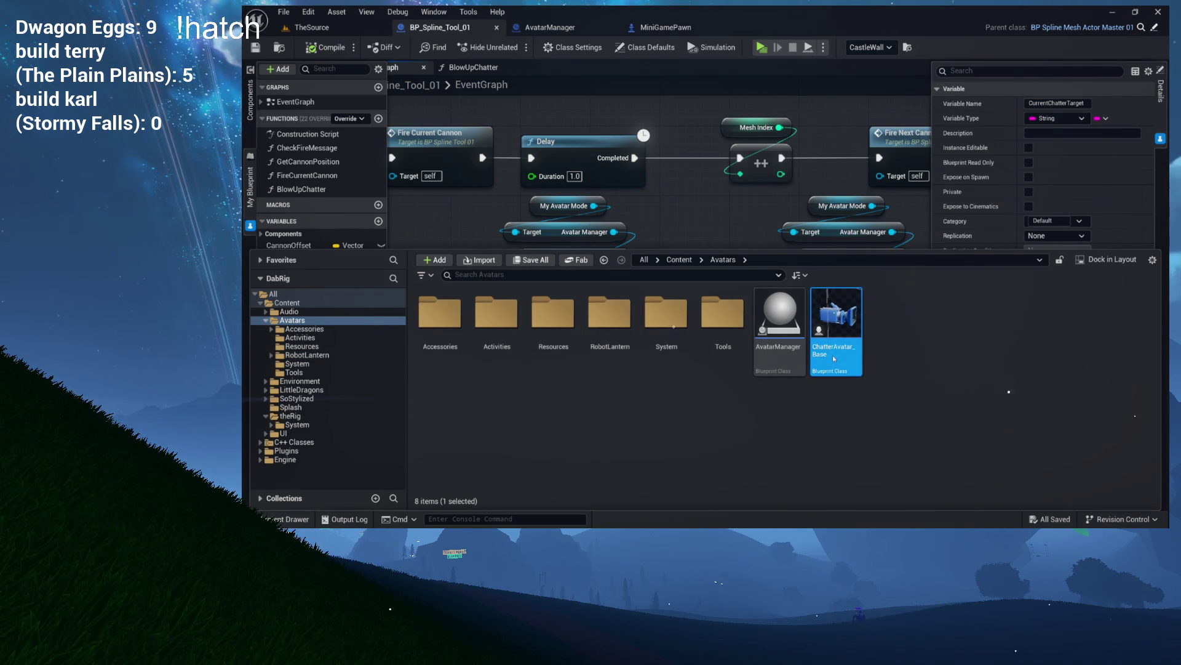
pyautogui.doubleClick(835, 359)
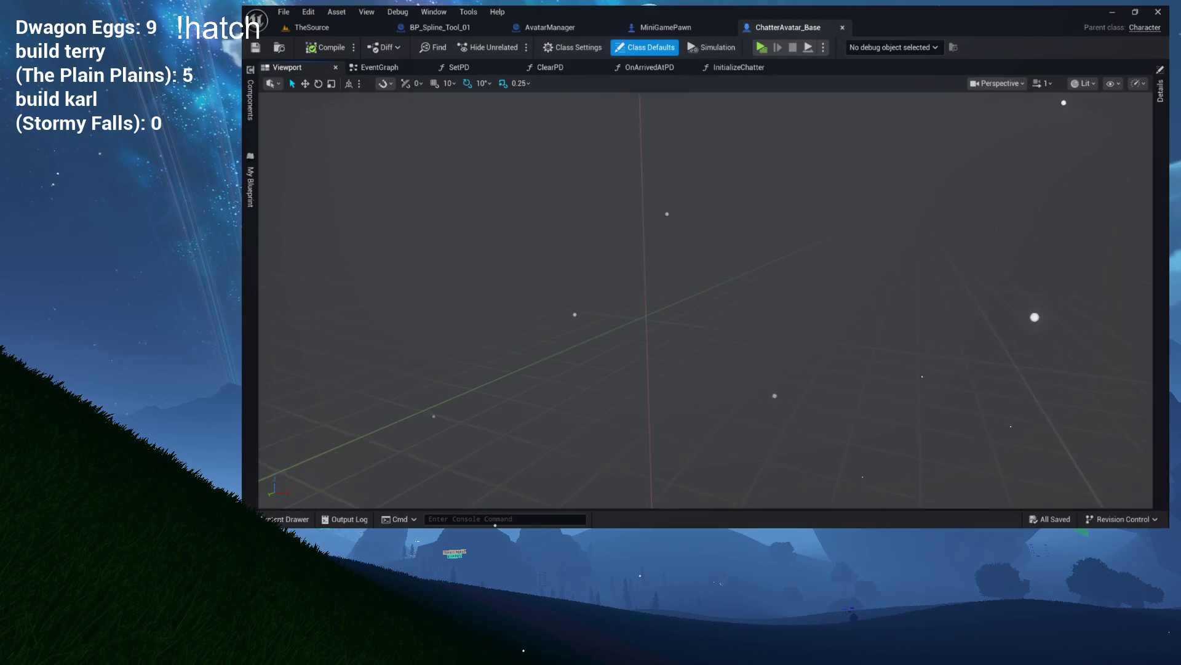
# Inspect ChatterAvatar_Base's component list and select its character mesh
pyautogui.moveTo(614, 174); pyautogui.dragTo(614, 174)
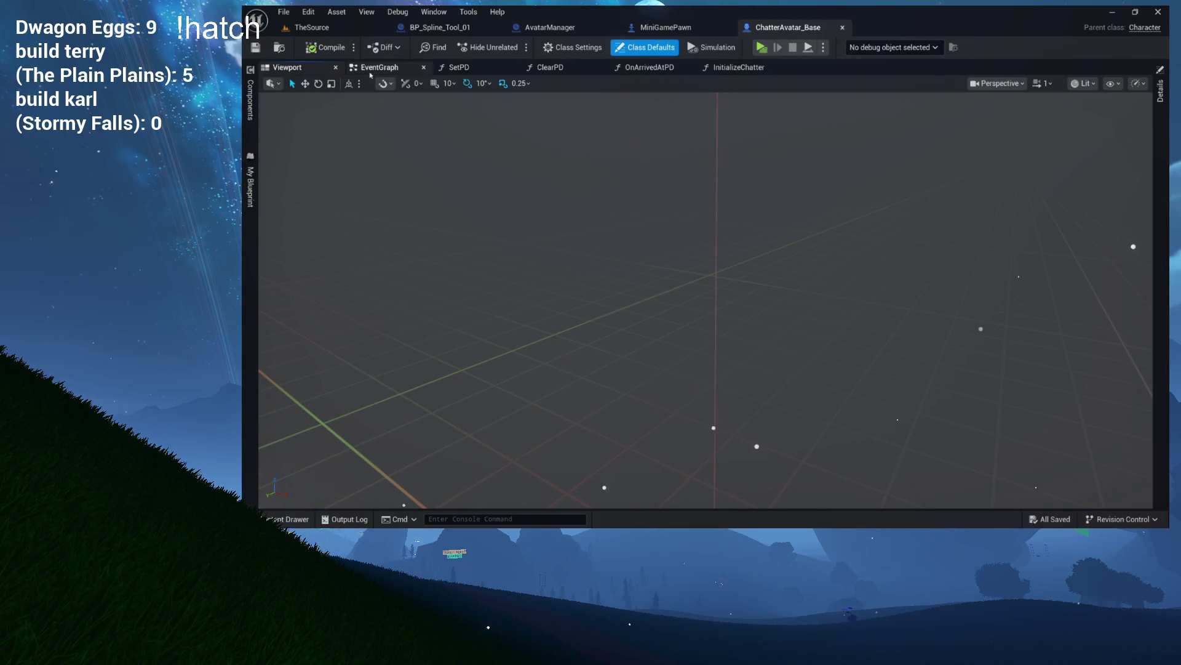
pyautogui.click(250, 99)
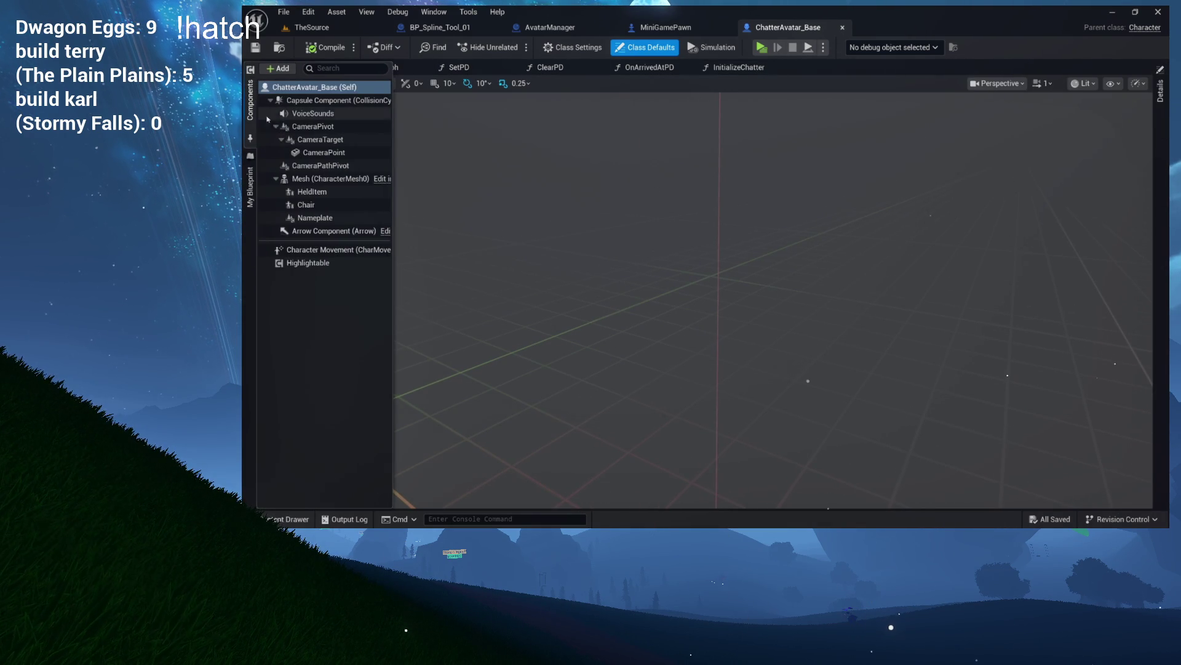
pyautogui.click(316, 139)
pyautogui.click(314, 178)
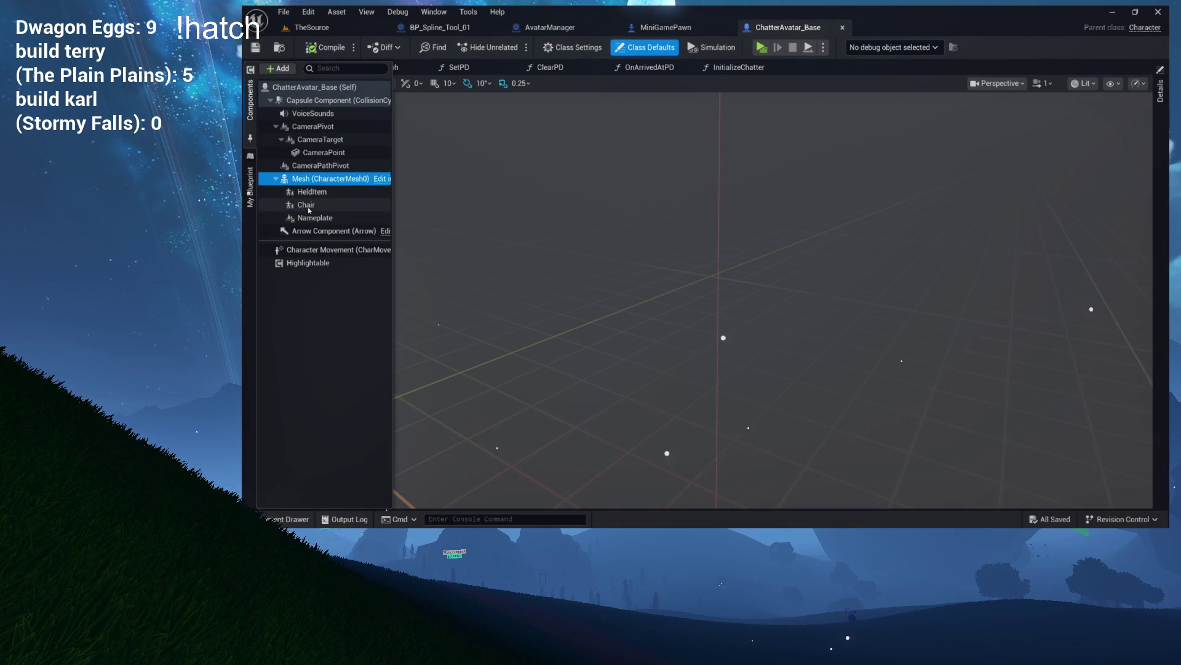
# Open the Roberto avatar blueprint from the RobotLantern folder
pyautogui.hotkey('ctrl', 'space')
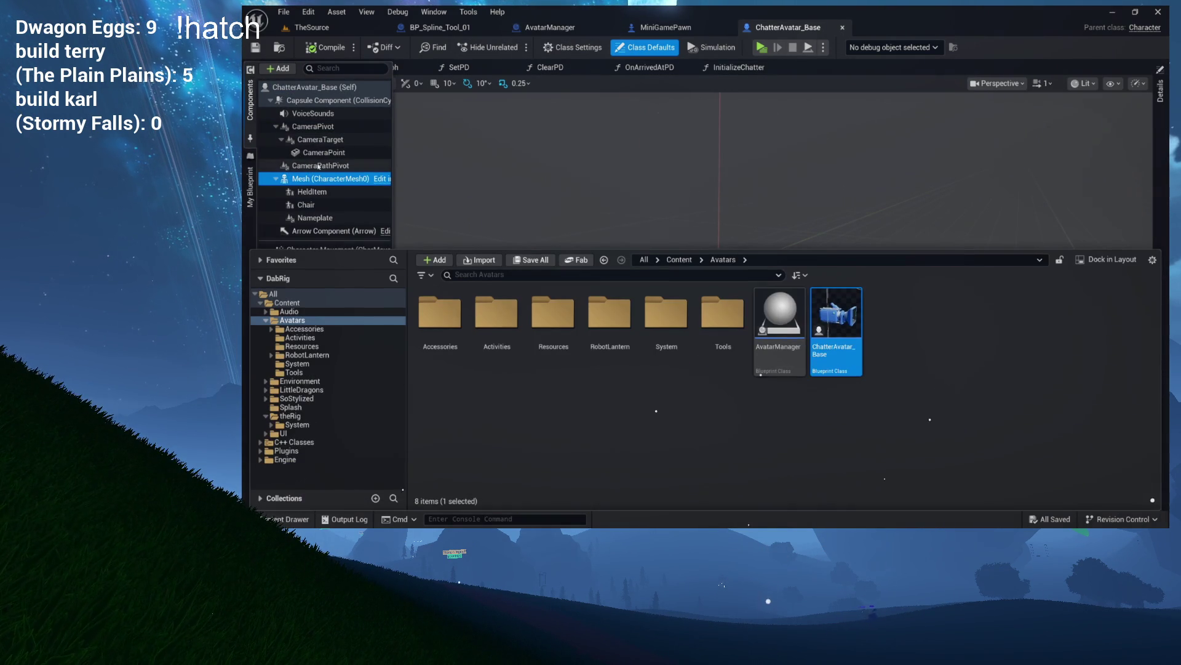
pyautogui.click(308, 355)
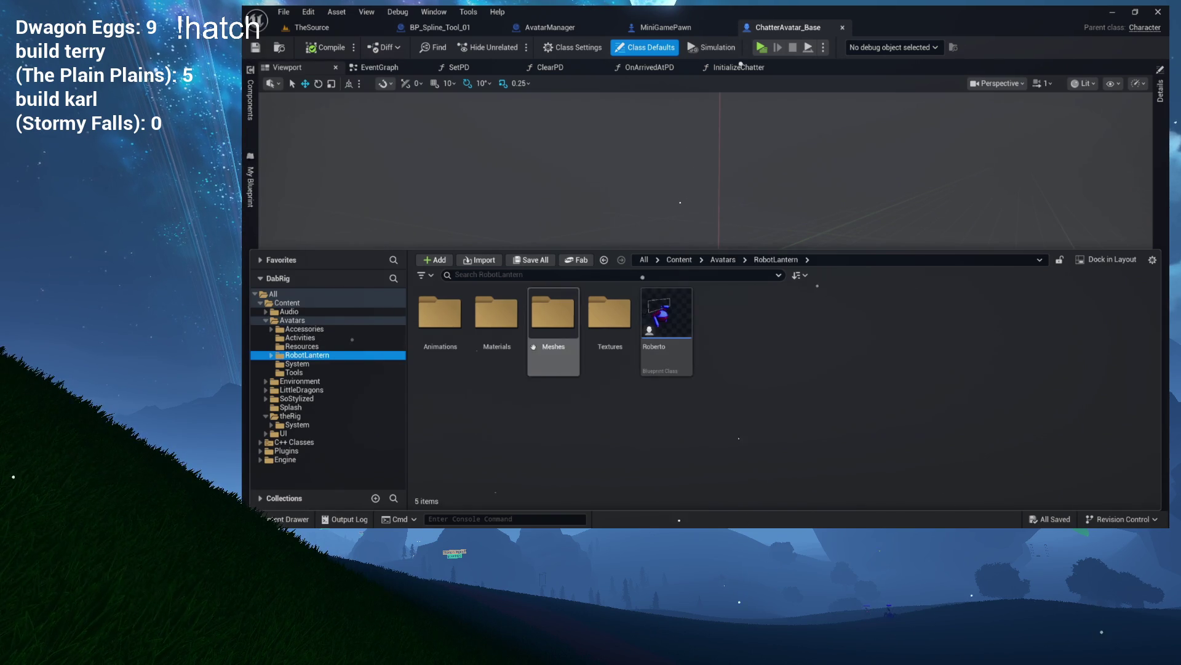
pyautogui.doubleClick(672, 357)
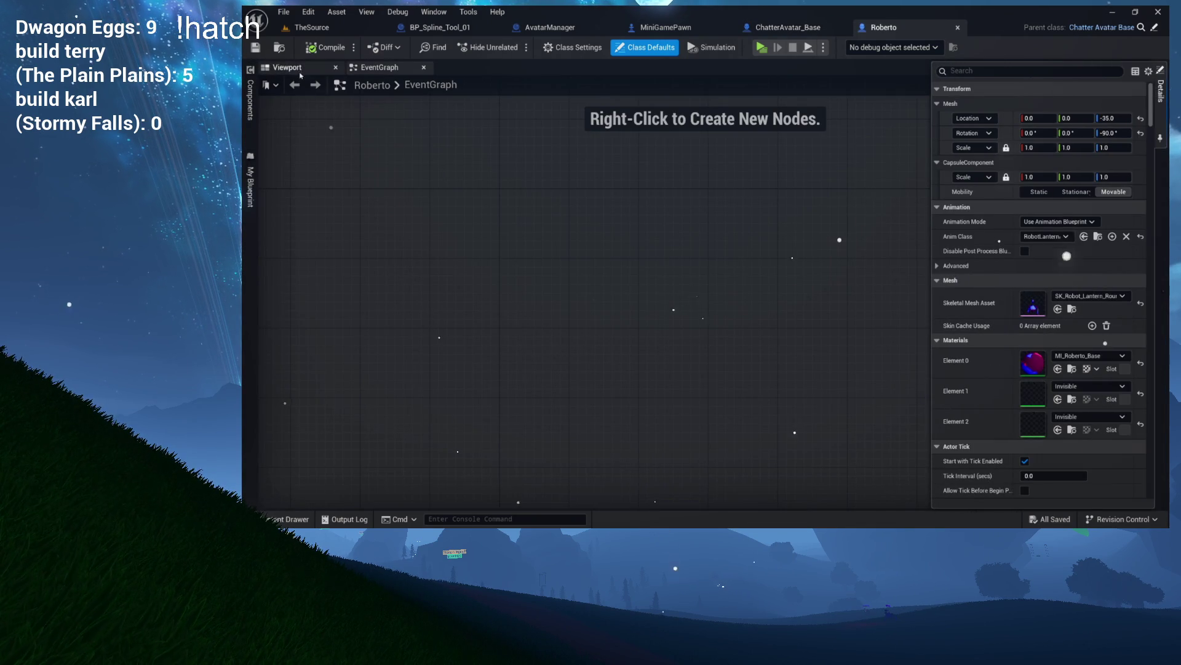
# View Roberto's 3D preview and component list, selecting its mesh component
pyautogui.click(300, 73)
pyautogui.click(249, 98)
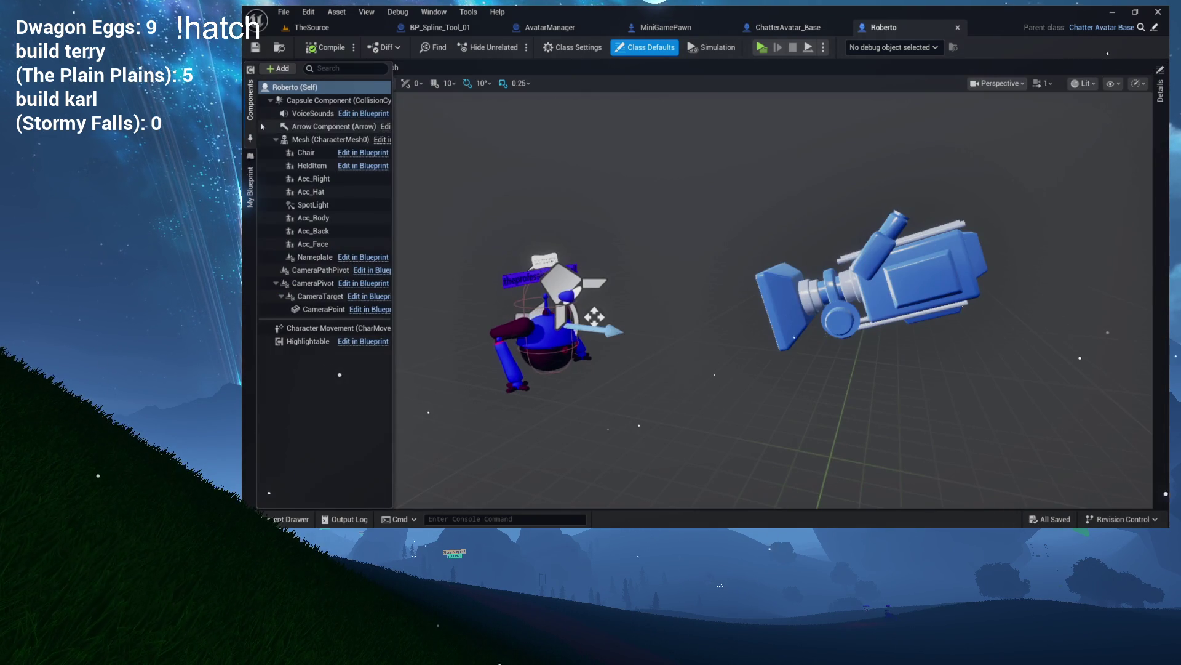
pyautogui.click(309, 145)
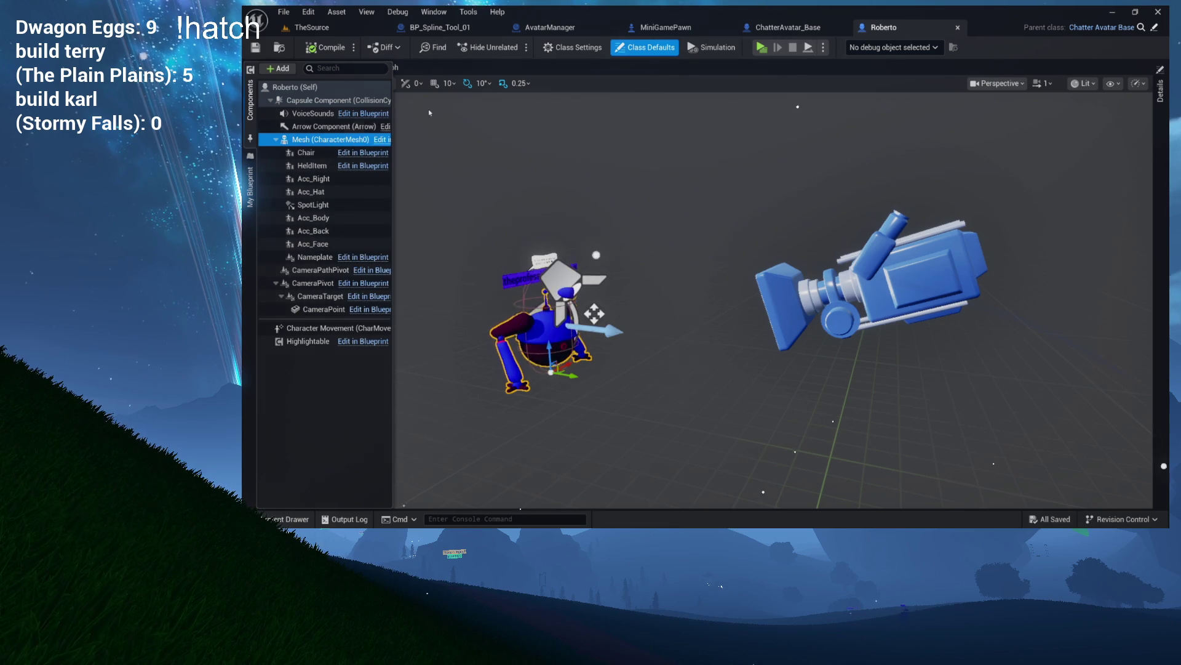
# Return to ChatterAvatar_Base's components and bring up the + Add component list
pyautogui.click(794, 27)
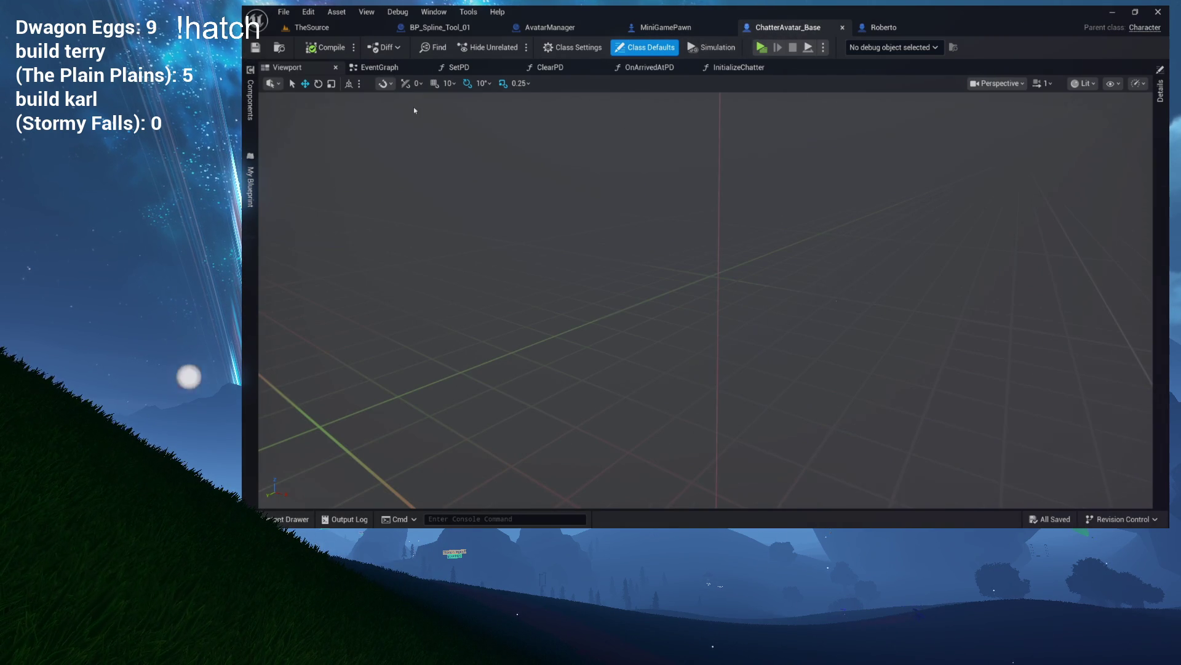
pyautogui.click(250, 99)
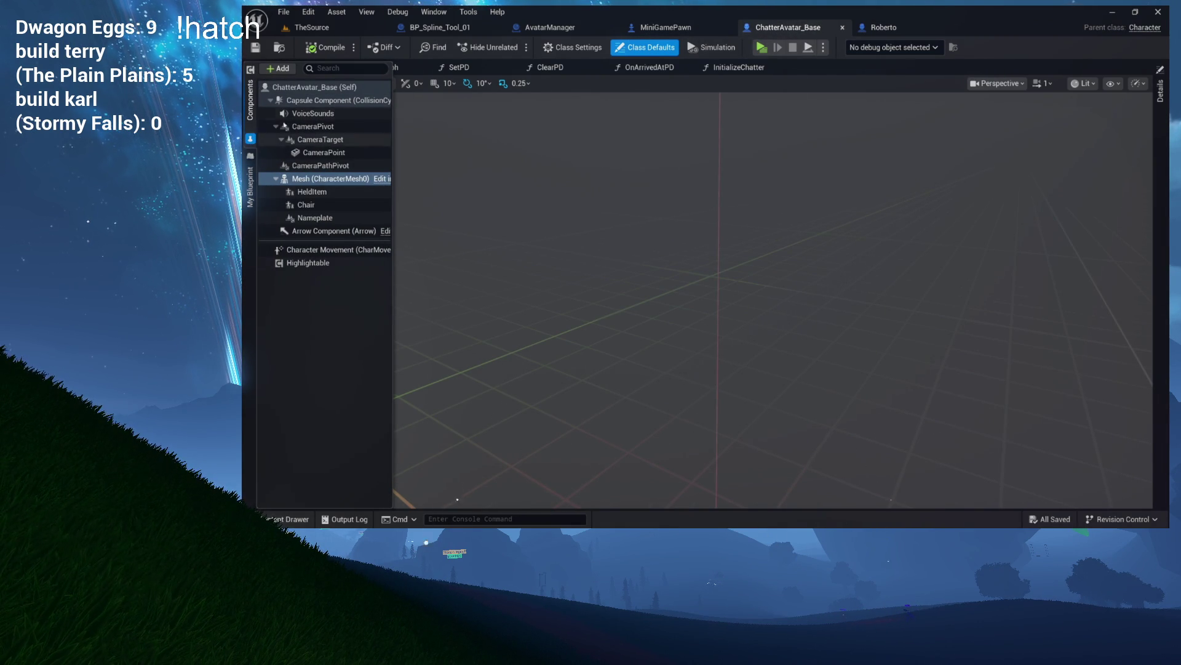
pyautogui.click(278, 69)
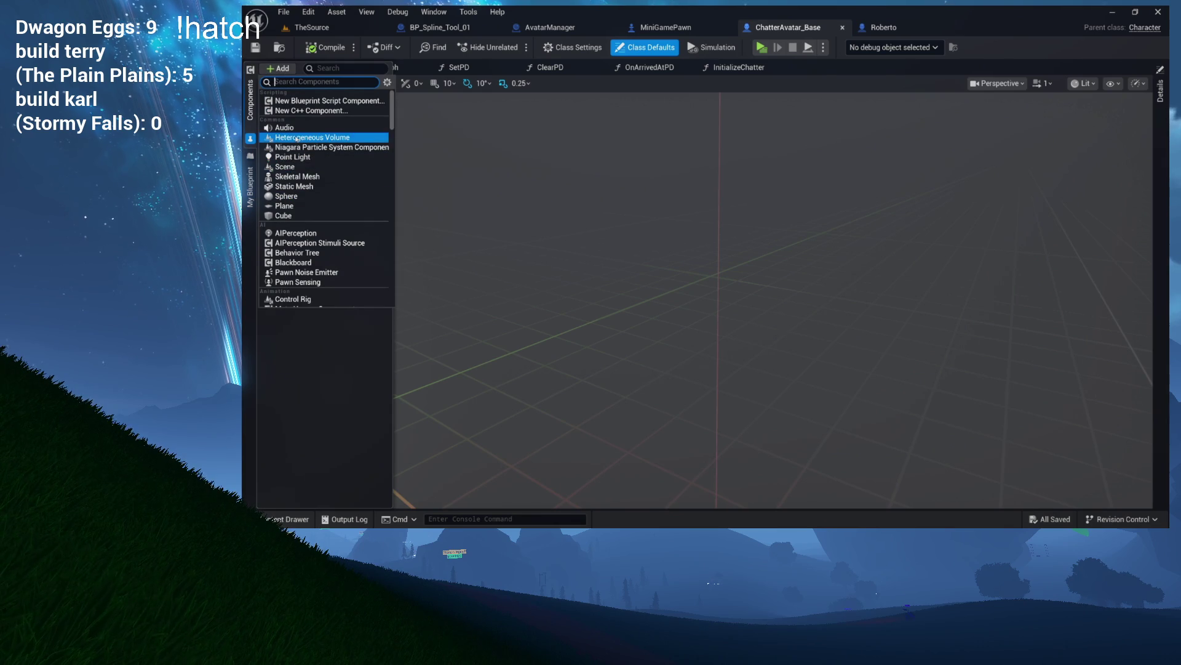
# Add a Scene component named InstantHighlightTarget under ChatterAvatar_Base's mesh and compile the blueprint
pyautogui.click(285, 167)
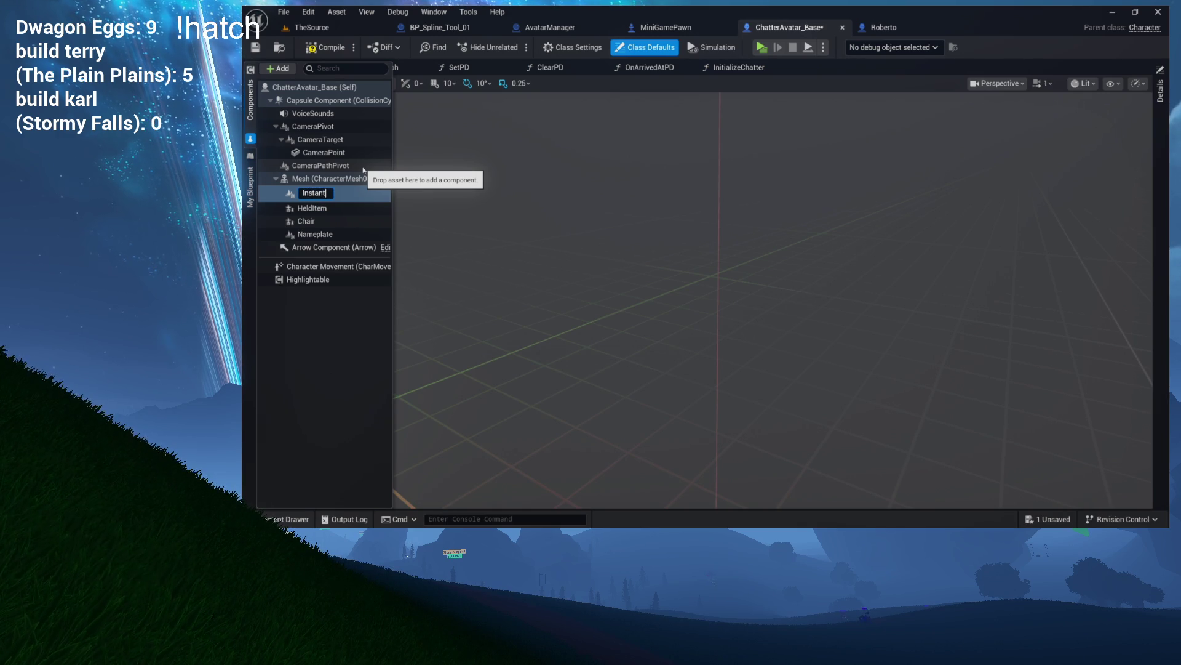
pyautogui.write('InstantHighlightTar')
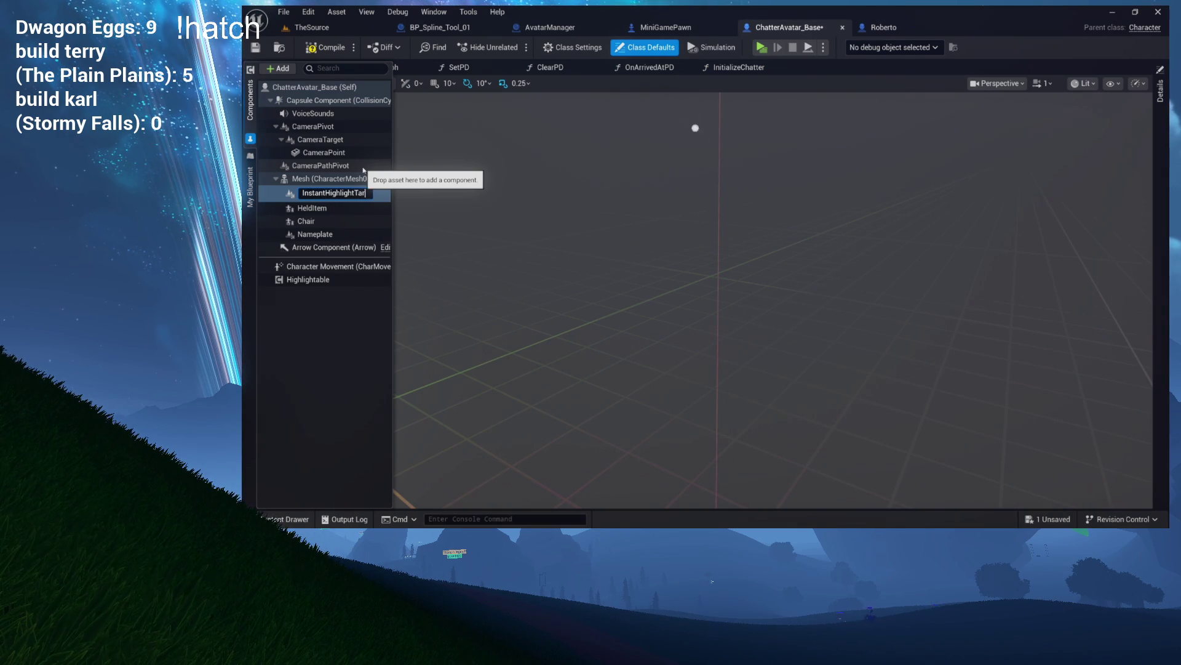
pyautogui.write('get')
pyautogui.press('Return')
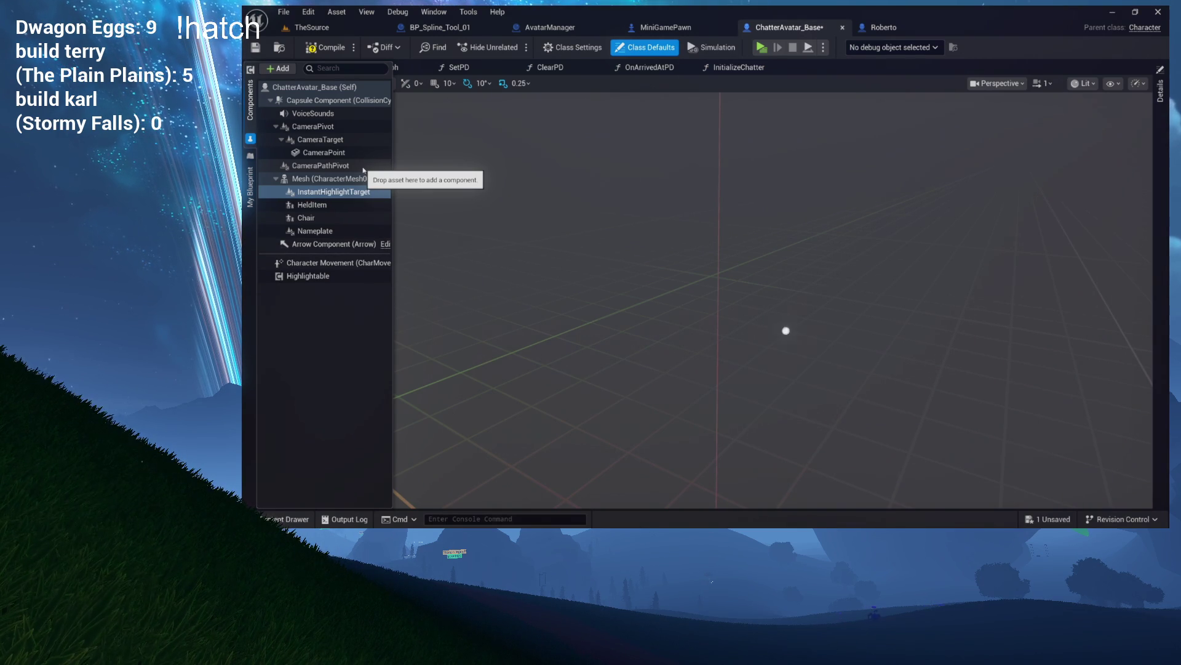
pyautogui.click(326, 47)
pyautogui.click(883, 27)
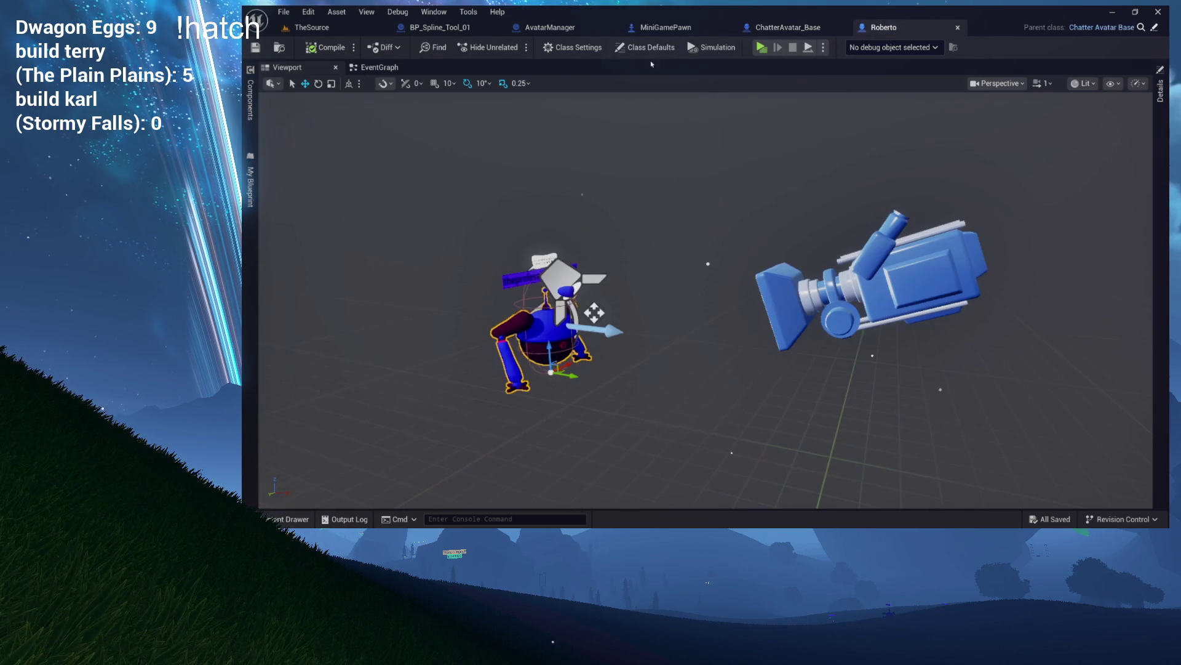
# Select Roberto's inherited InstantHighlightTarget component and show its details
pyautogui.click(250, 140)
pyautogui.click(332, 178)
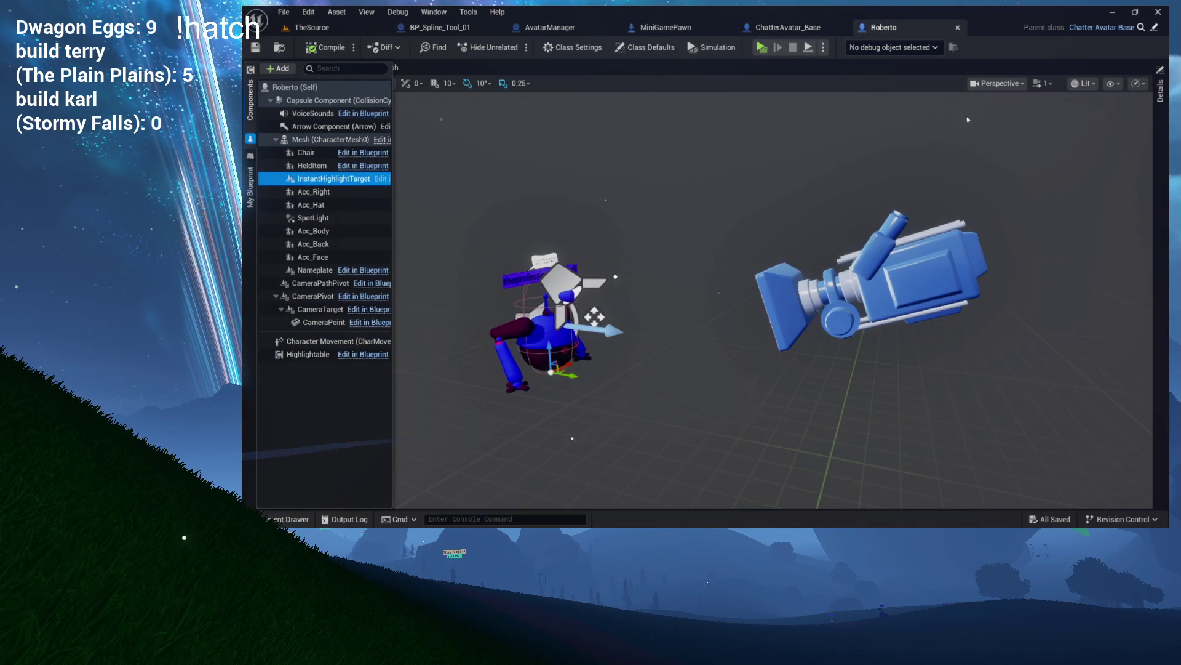
pyautogui.click(1162, 140)
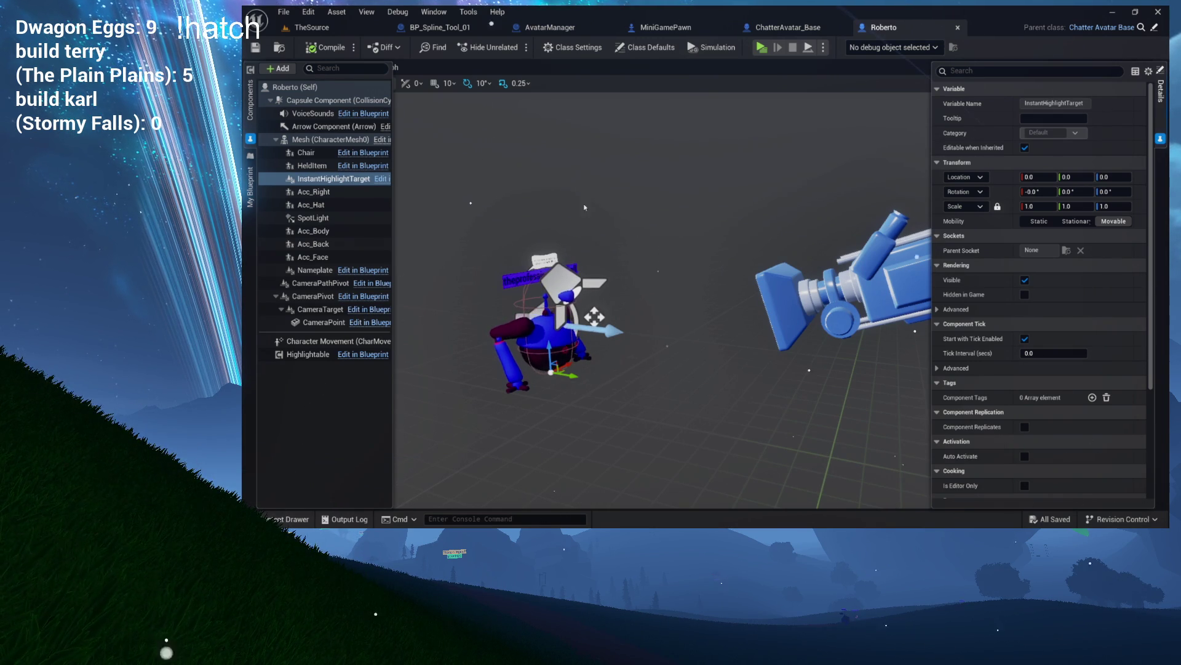
pyautogui.click(333, 178)
# Move InstantHighlightTarget toward the camera model and turn it, then reset its rotation to zero
pyautogui.scroll(-5, 500, 189)
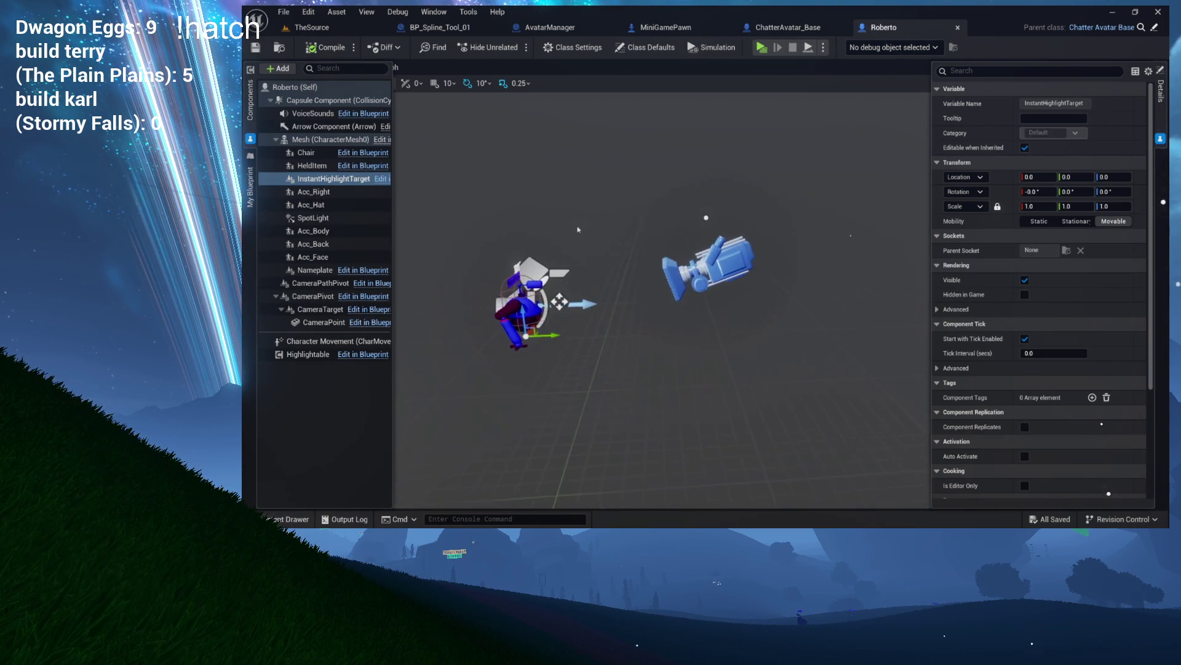
pyautogui.moveTo(1075, 177); pyautogui.dragTo(1089, 176)
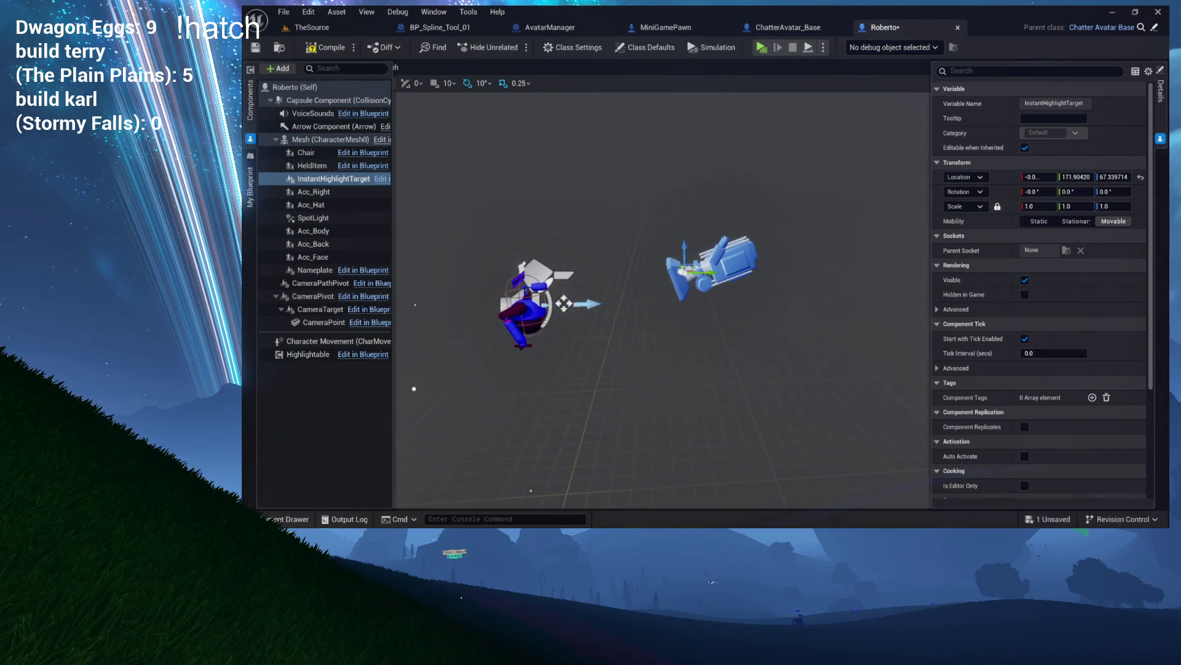
pyautogui.scroll(4, 615, 295)
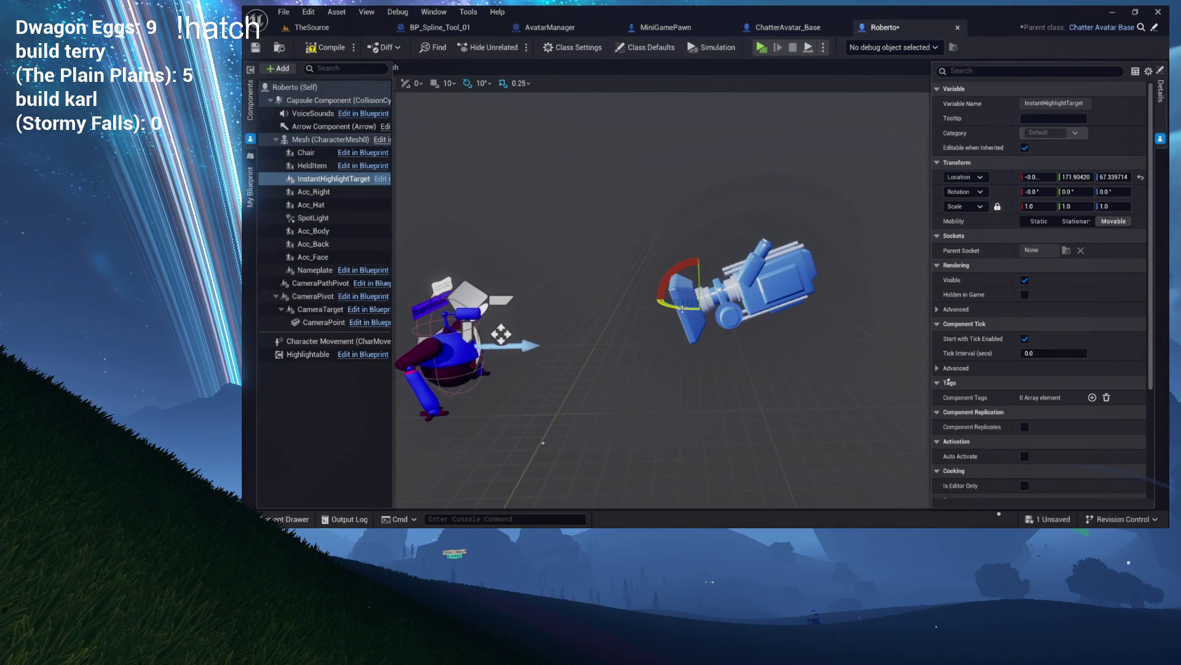
pyautogui.moveTo(681, 309); pyautogui.dragTo(1119, 221)
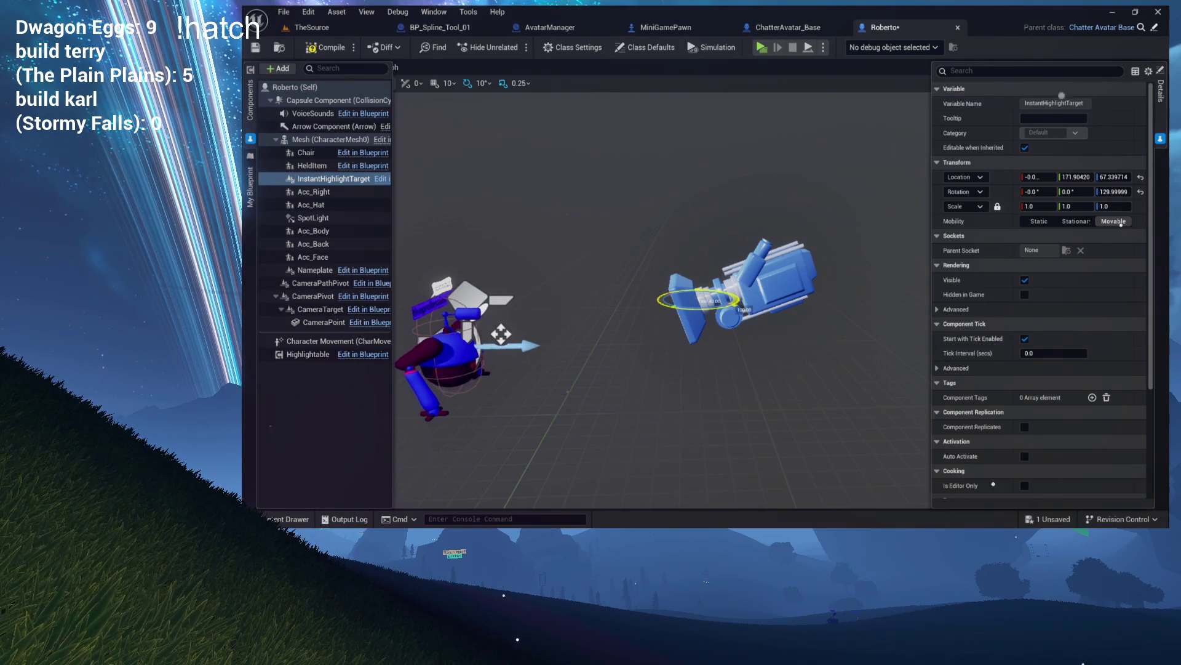
pyautogui.moveTo(1034, 192); pyautogui.dragTo(979, 397)
pyautogui.press('w')
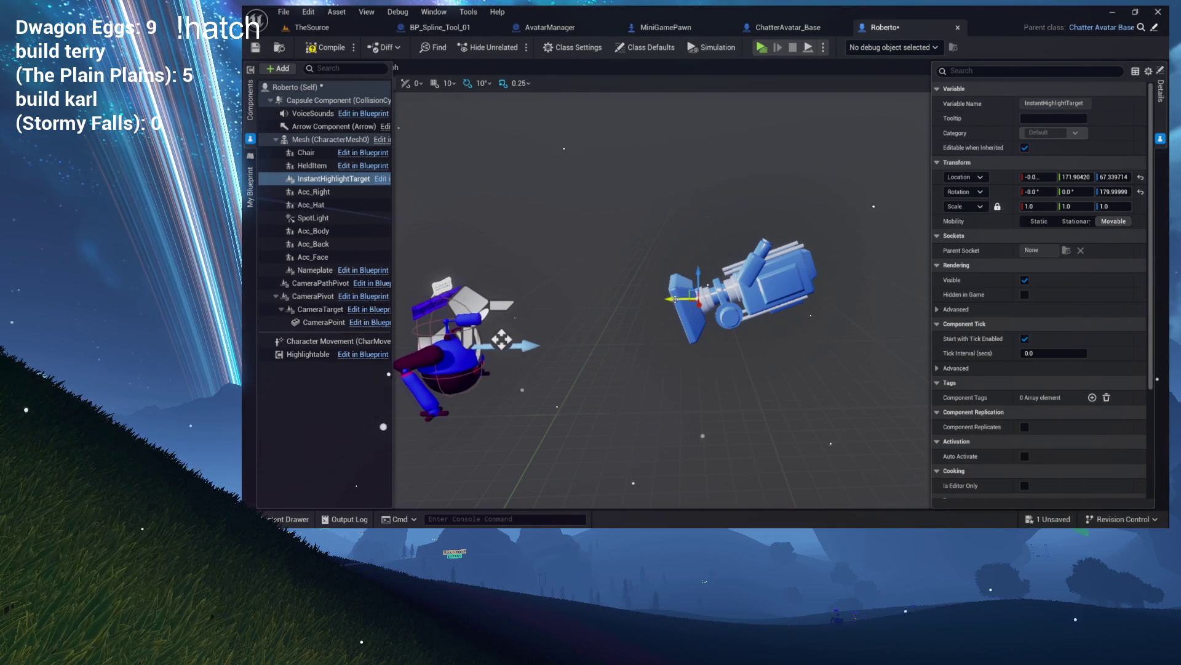
pyautogui.moveTo(661, 295)
pyautogui.mouseDown()
pyautogui.moveTo(652, 271)
pyautogui.moveTo(639, 283)
pyautogui.moveTo(714, 203)
pyautogui.moveTo(708, 295)
pyautogui.moveTo(661, 295)
pyautogui.mouseUp()
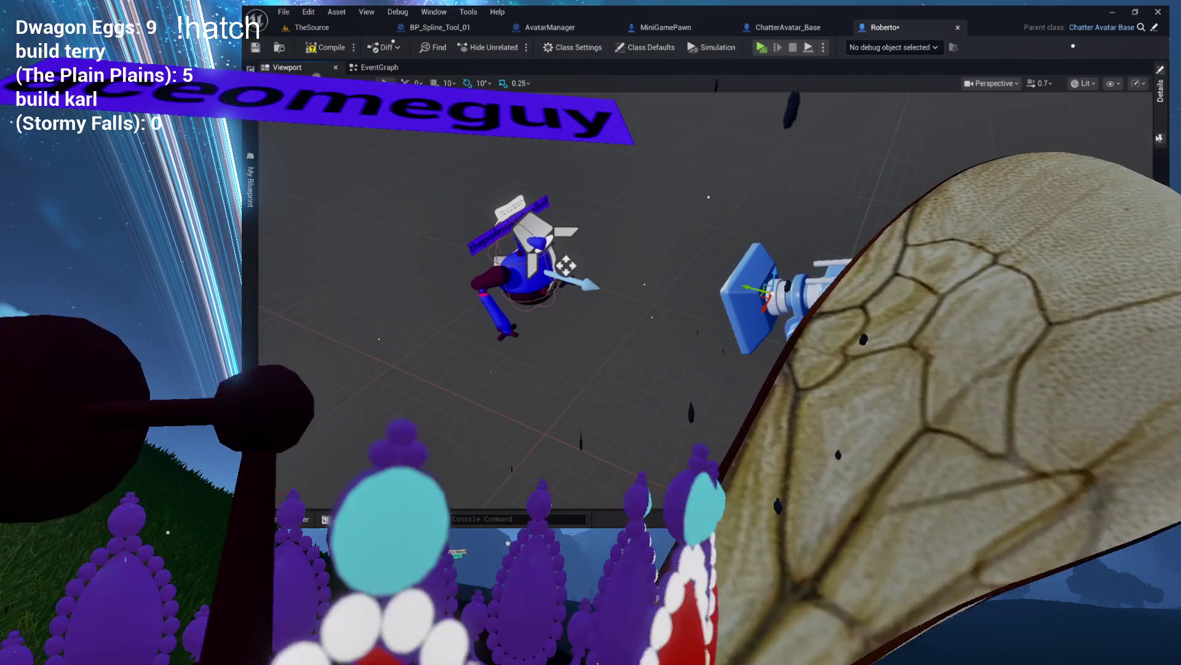
pyautogui.click(1161, 91)
pyautogui.click(1140, 191)
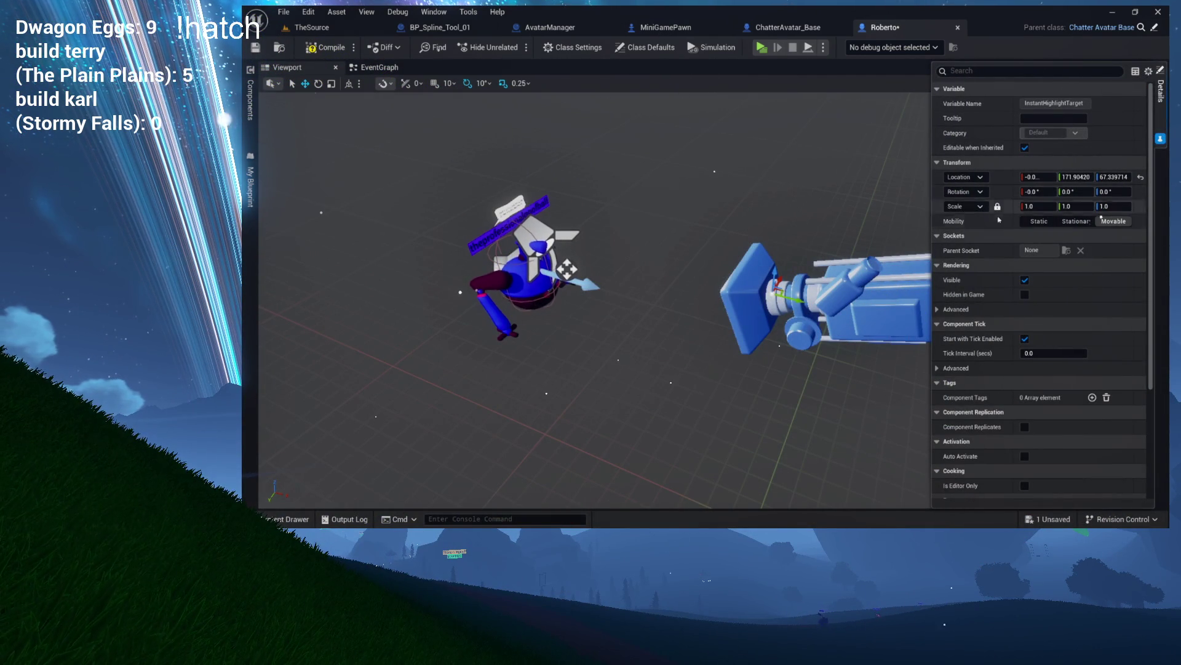
# Reset the highlight target's location to zero and raise it about 45 units
pyautogui.click(1140, 176)
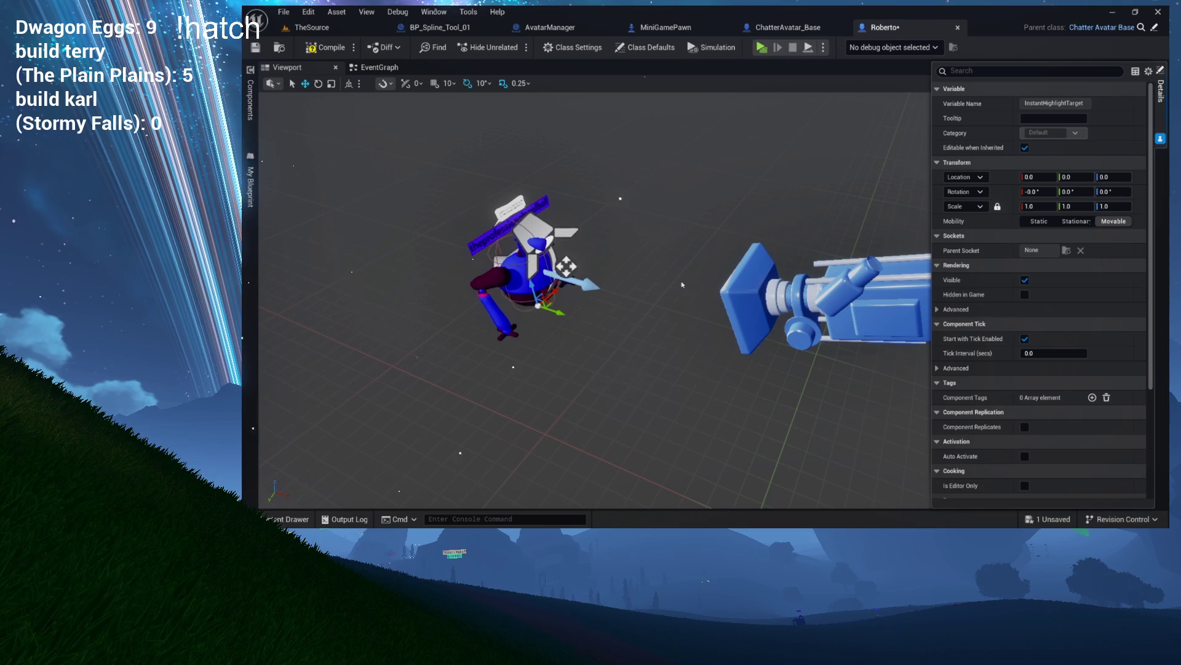
pyautogui.moveTo(542, 318)
pyautogui.mouseDown()
pyautogui.moveTo(622, 332)
pyautogui.moveTo(677, 318)
pyautogui.mouseUp()
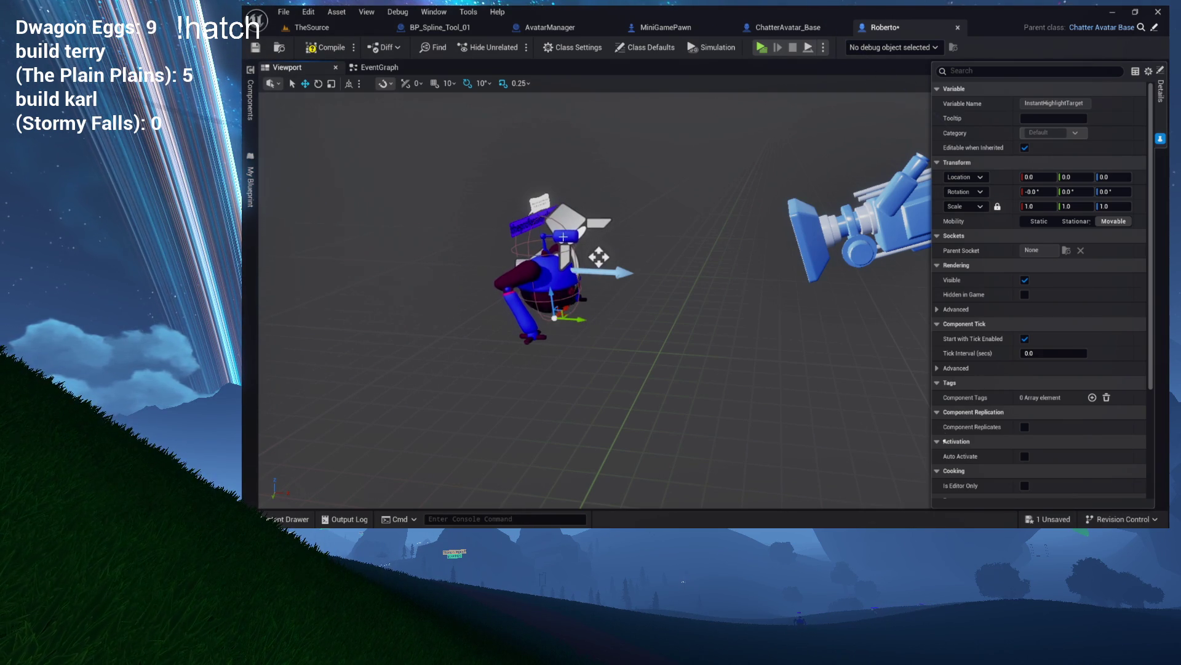
pyautogui.click(251, 98)
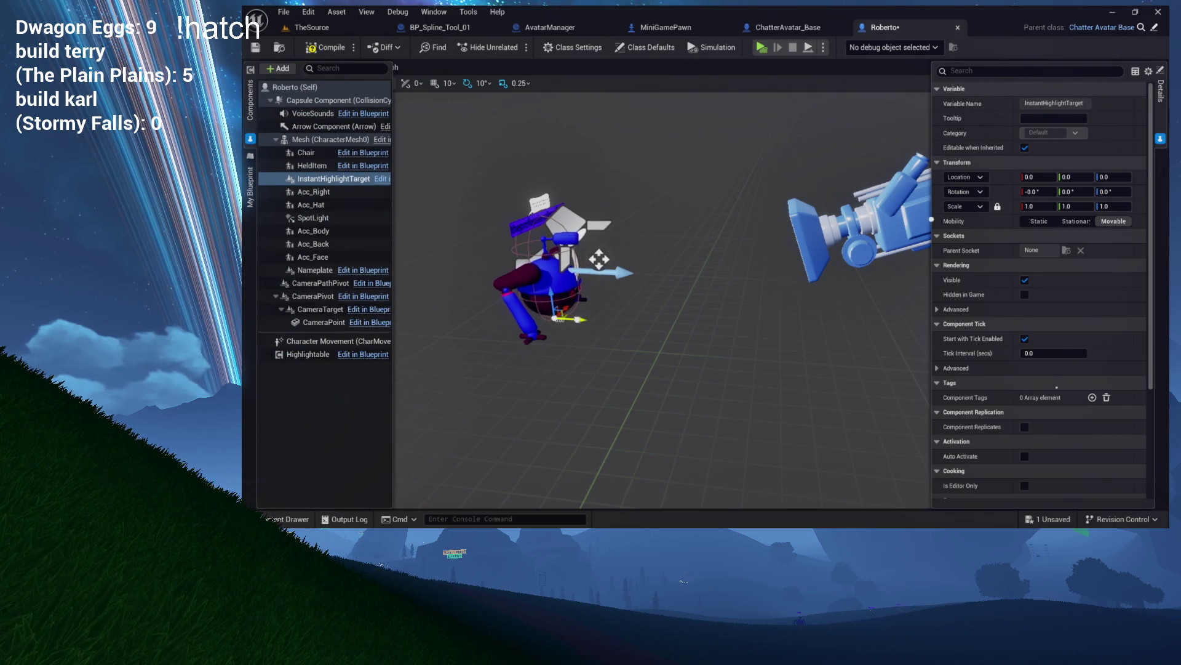
pyautogui.moveTo(756, 311)
pyautogui.mouseDown()
pyautogui.moveTo(749, 240)
pyautogui.moveTo(701, 249)
pyautogui.moveTo(776, 248)
pyautogui.mouseUp()
pyautogui.press('e')
pyautogui.press('w')
# Tilt the highlight target to -10 pitch and save the Roberto blueprint
pyautogui.moveTo(676, 369)
pyautogui.mouseDown()
pyautogui.moveTo(613, 369)
pyautogui.moveTo(658, 369)
pyautogui.mouseUp()
pyautogui.press('e')
pyautogui.moveTo(742, 252)
pyautogui.mouseDown()
pyautogui.moveTo(741, 264)
pyautogui.moveTo(755, 237)
pyautogui.mouseUp()
pyautogui.press('w')
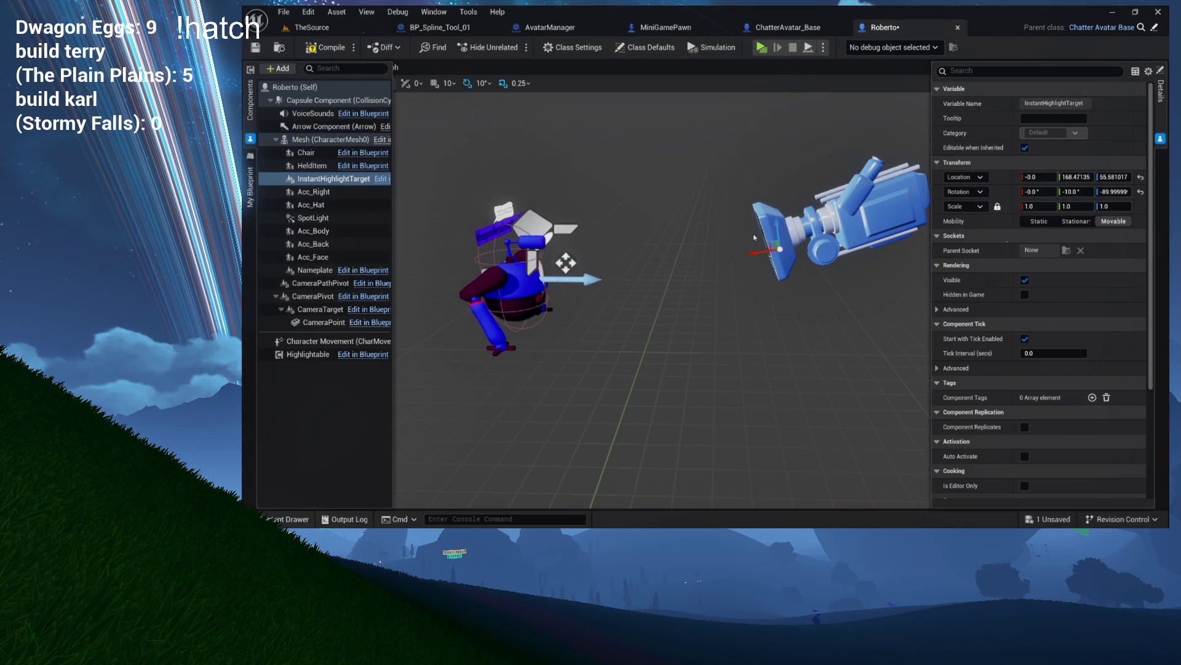
pyautogui.hotkey('ctrl', 's')
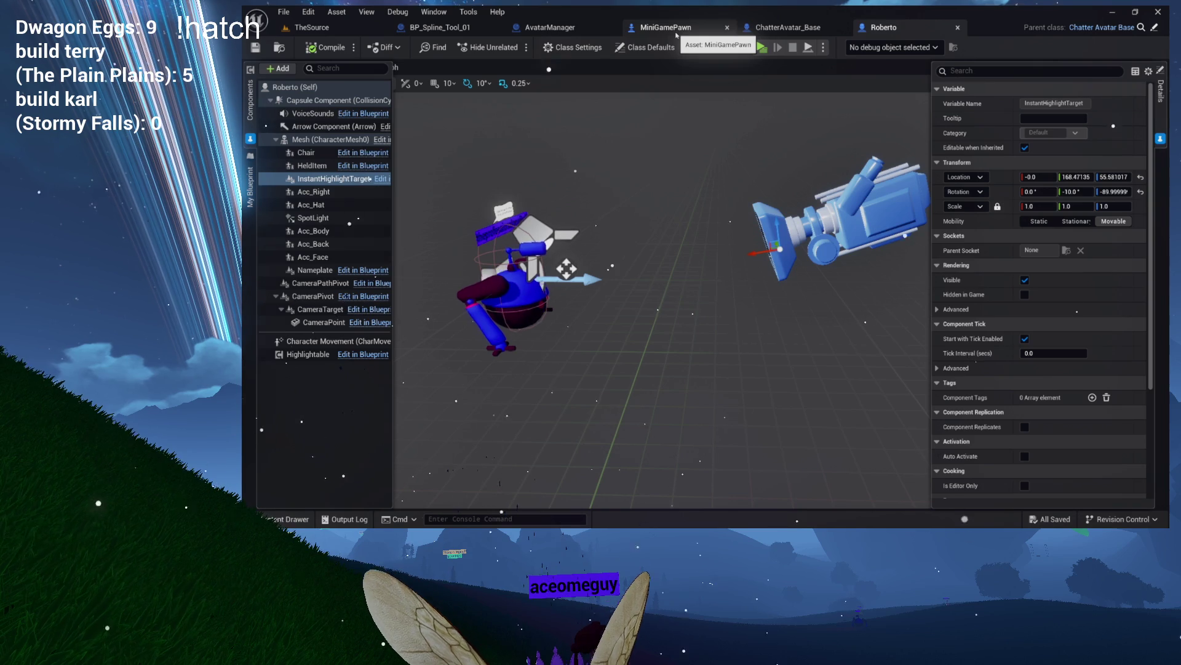
pyautogui.click(443, 34)
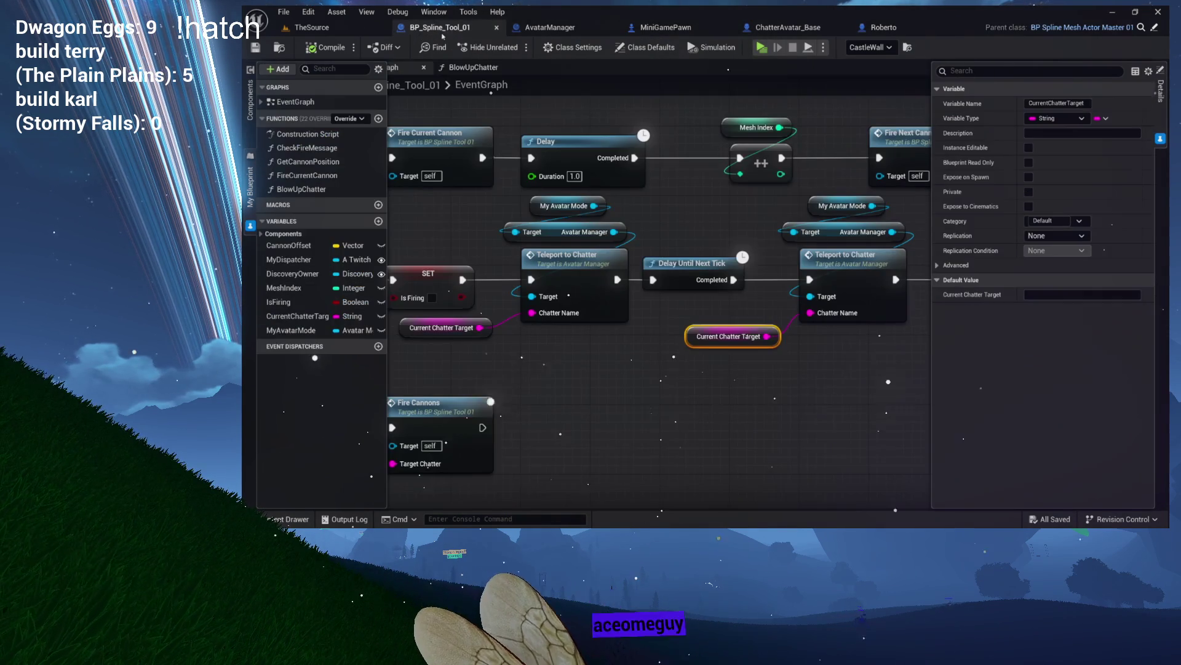
# Open MiniGamePawn's InstantHighlight function via AvatarManager's TeleportToChatter function
pyautogui.doubleClick(582, 267)
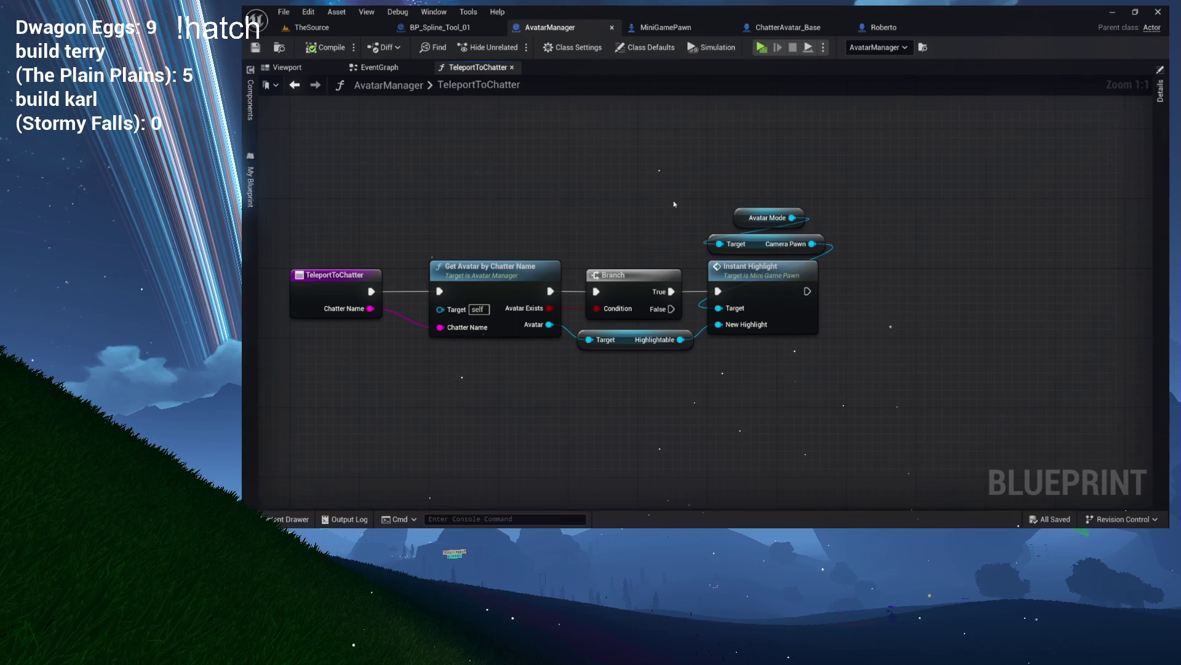
pyautogui.doubleClick(762, 283)
pyautogui.moveTo(503, 245)
pyautogui.mouseDown()
pyautogui.moveTo(712, 237)
pyautogui.moveTo(494, 231)
pyautogui.moveTo(627, 237)
pyautogui.mouseUp()
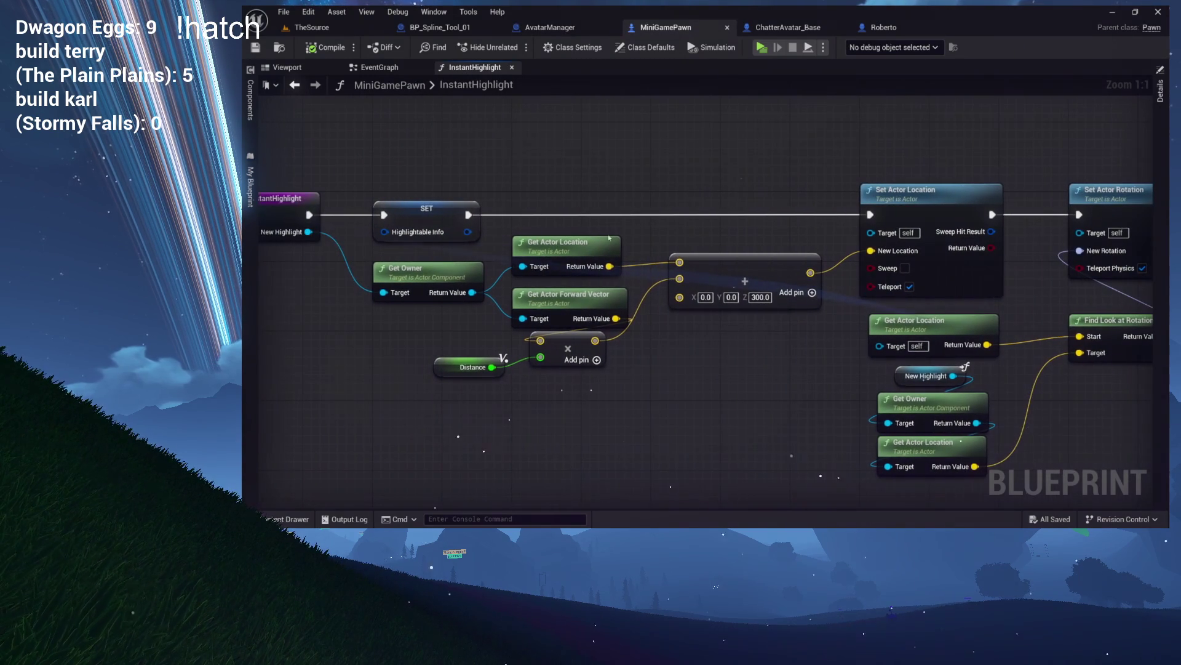
# Break the exec link from SET to Set Actor Location
pyautogui.click(460, 277)
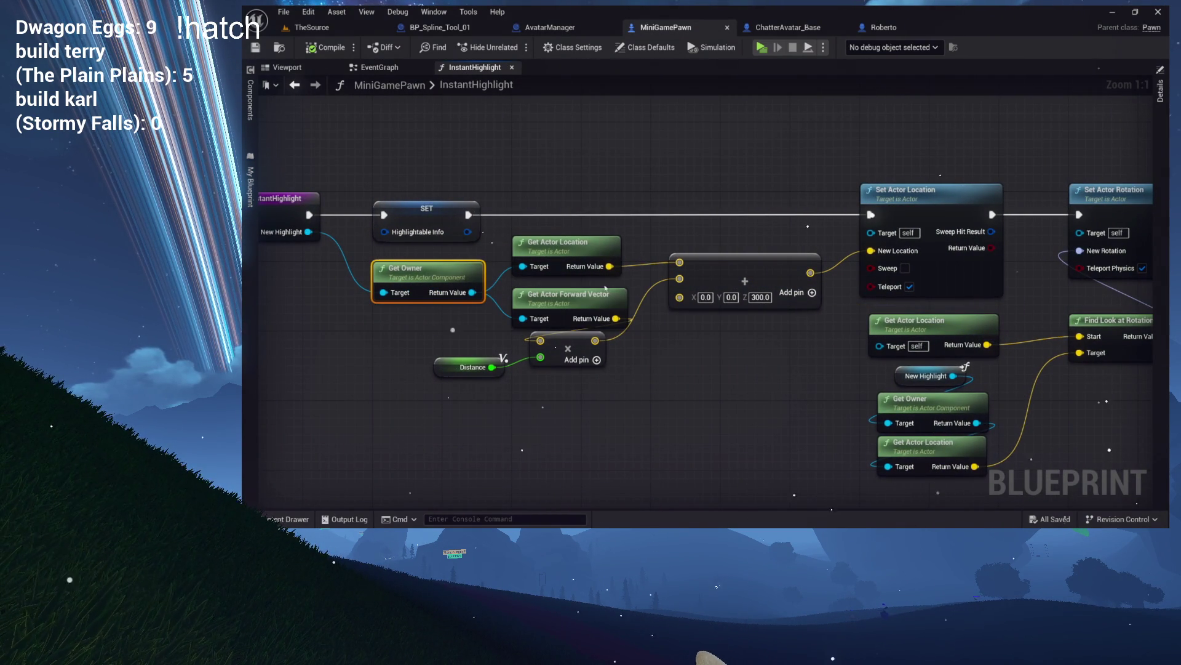
pyautogui.scroll(-2, 608, 287)
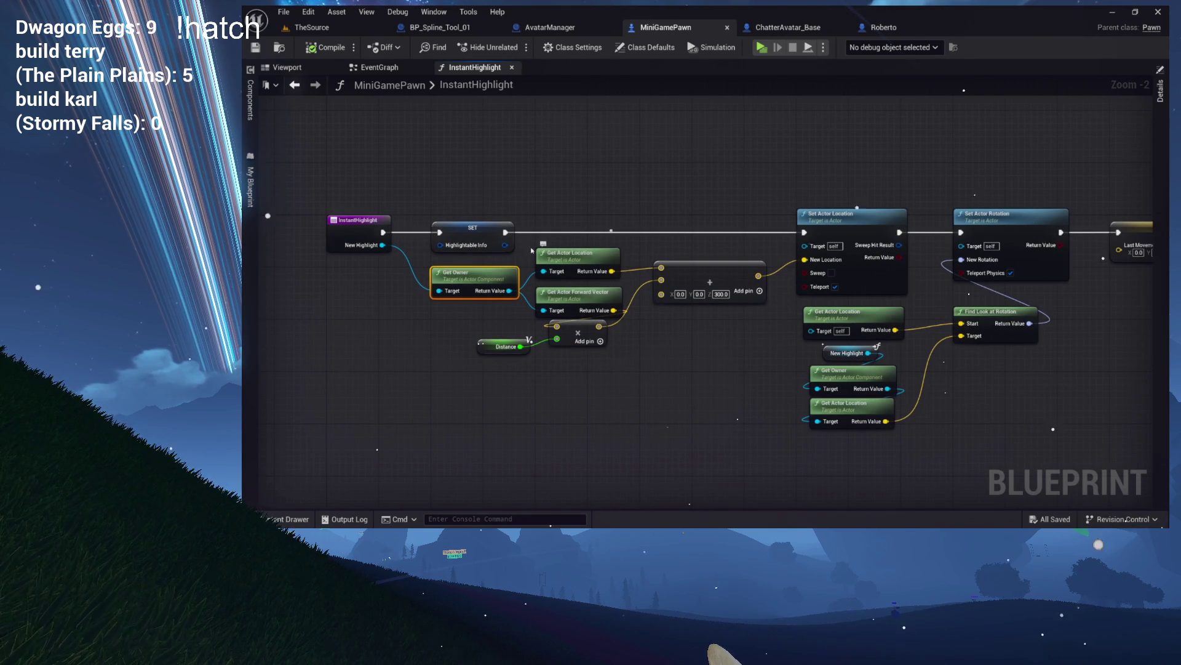
pyautogui.keyDown('alt'); pyautogui.click(506, 234); pyautogui.keyUp('alt')
pyautogui.scroll(-2, 676, 264)
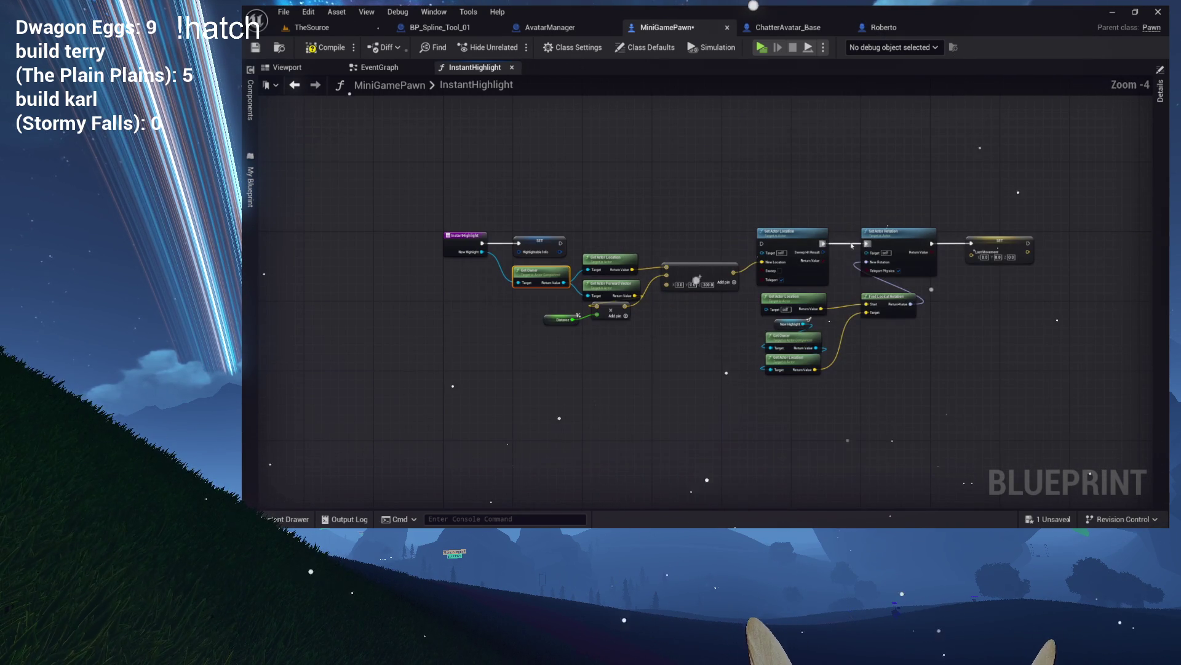
# Shift the location, rotation and Distance nodes down to make room after Get Owner
pyautogui.moveTo(1036, 201); pyautogui.dragTo(654, 383)
pyautogui.click(743, 295)
pyautogui.moveTo(888, 183)
pyautogui.mouseDown()
pyautogui.moveTo(753, 320)
pyautogui.moveTo(725, 369)
pyautogui.moveTo(627, 403)
pyautogui.moveTo(576, 402)
pyautogui.mouseUp()
pyautogui.moveTo(612, 269)
pyautogui.mouseDown()
pyautogui.moveTo(615, 325)
pyautogui.moveTo(629, 339)
pyautogui.moveTo(611, 350)
pyautogui.mouseUp()
pyautogui.moveTo(553, 321); pyautogui.dragTo(545, 360)
pyautogui.scroll(4, 588, 217)
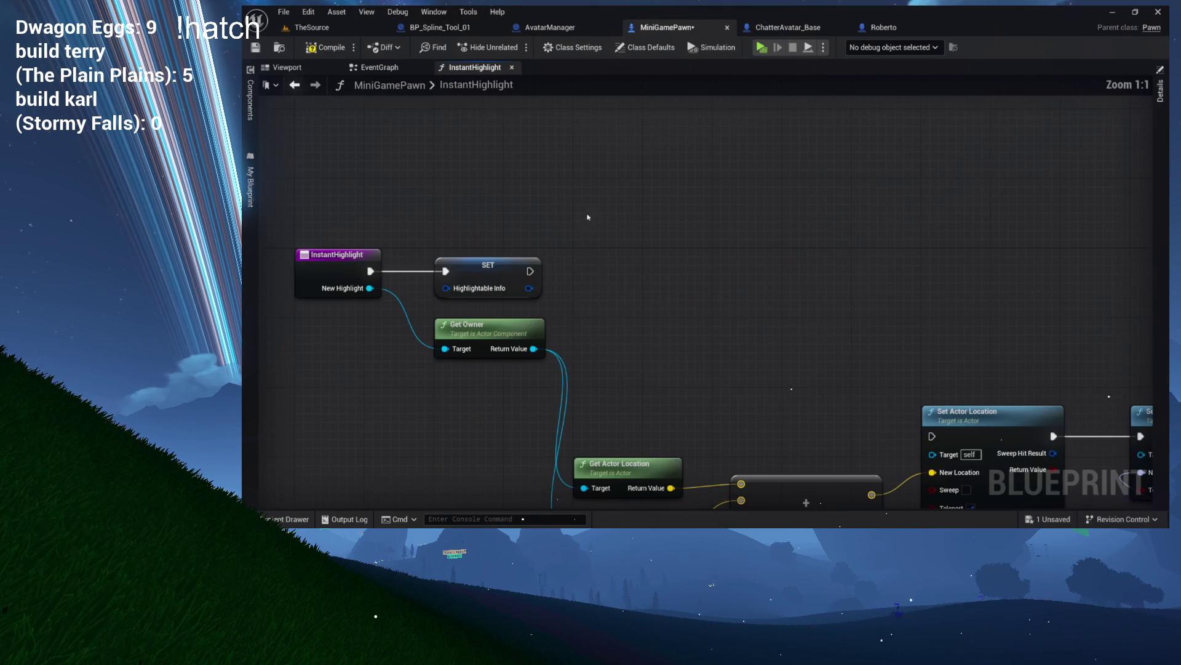
# Cast Get Owner's result to ChatterAvatar_Base and run the cast right after SET
pyautogui.moveTo(534, 348)
pyautogui.mouseDown()
pyautogui.moveTo(601, 314)
pyautogui.moveTo(629, 277)
pyautogui.mouseUp()
pyautogui.write('avatar')
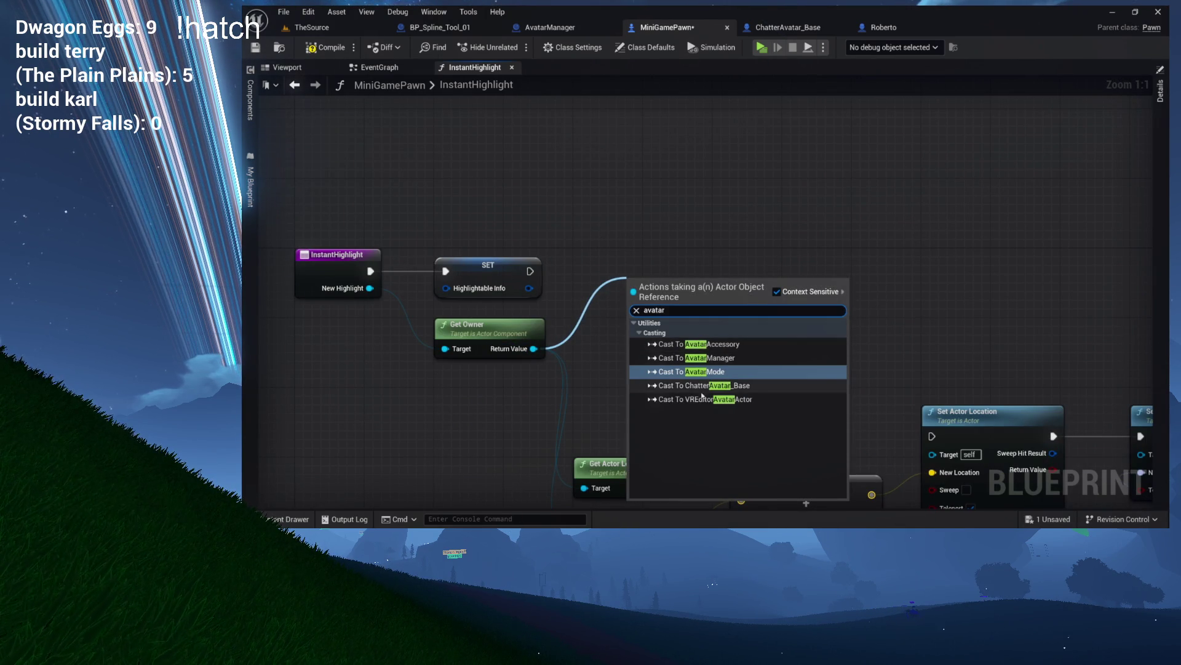
pyautogui.click(677, 385)
pyautogui.moveTo(671, 286); pyautogui.dragTo(629, 256)
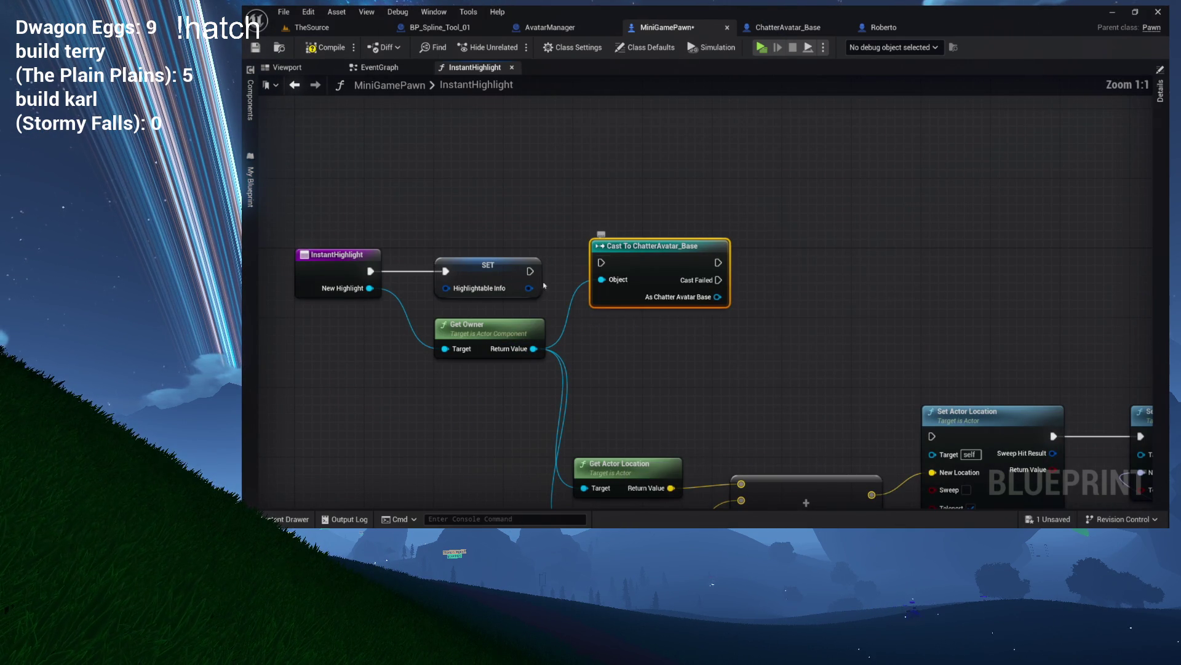
pyautogui.moveTo(530, 270); pyautogui.dragTo(596, 270)
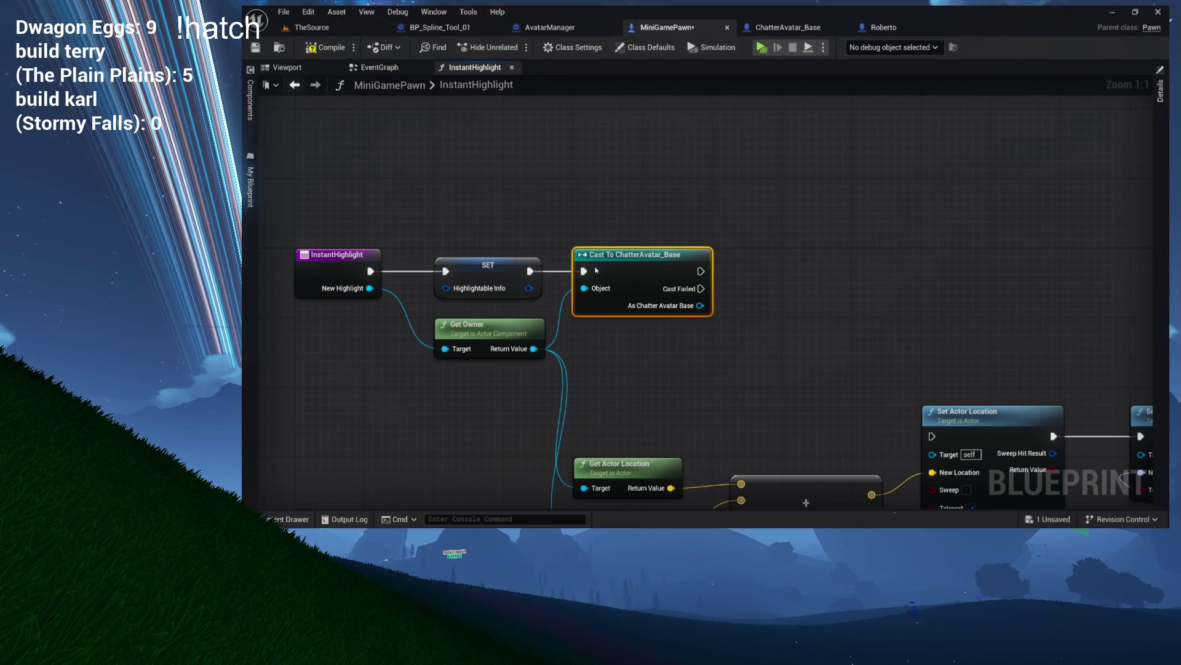
# Add a Get Instant Highlight Target node from the cast's avatar output
pyautogui.moveTo(706, 310); pyautogui.dragTo(771, 280)
pyautogui.write('get instanthigh')
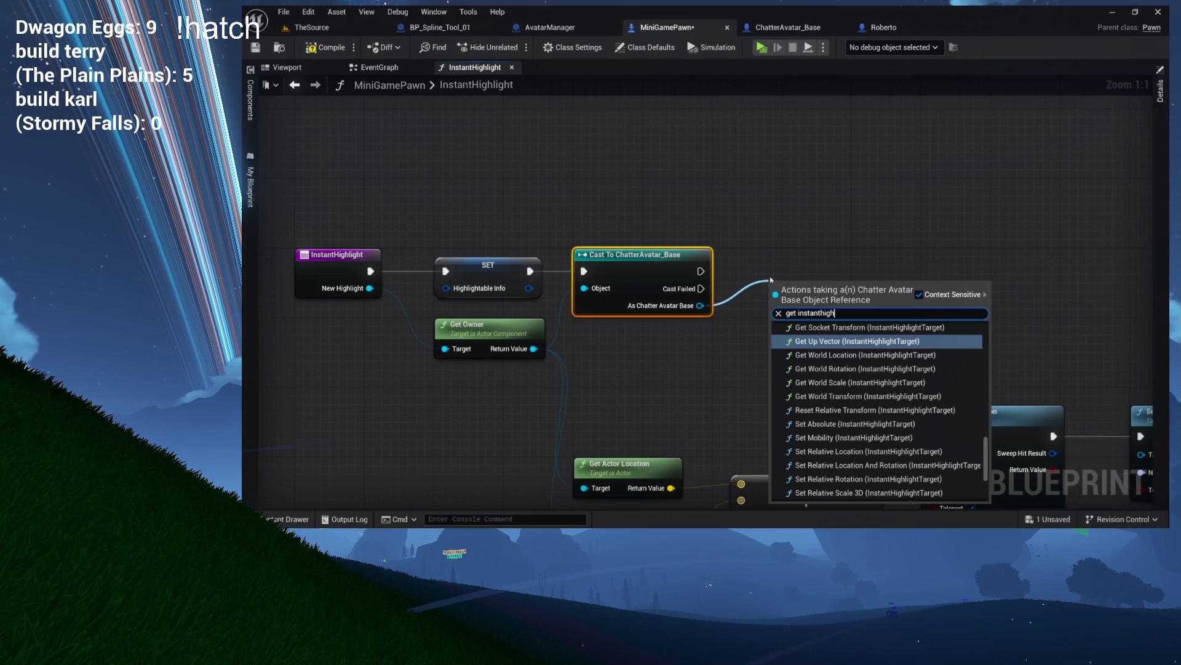
pyautogui.scroll(-4, 771, 280)
pyautogui.scroll(-3, 842, 391)
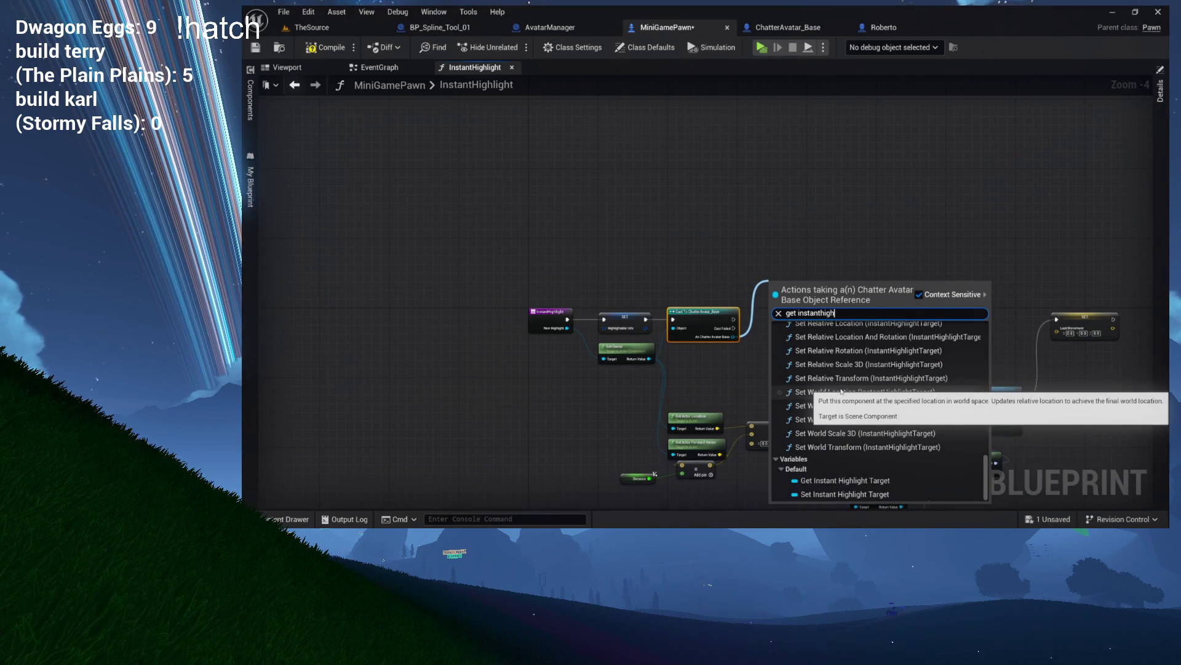
pyautogui.click(844, 480)
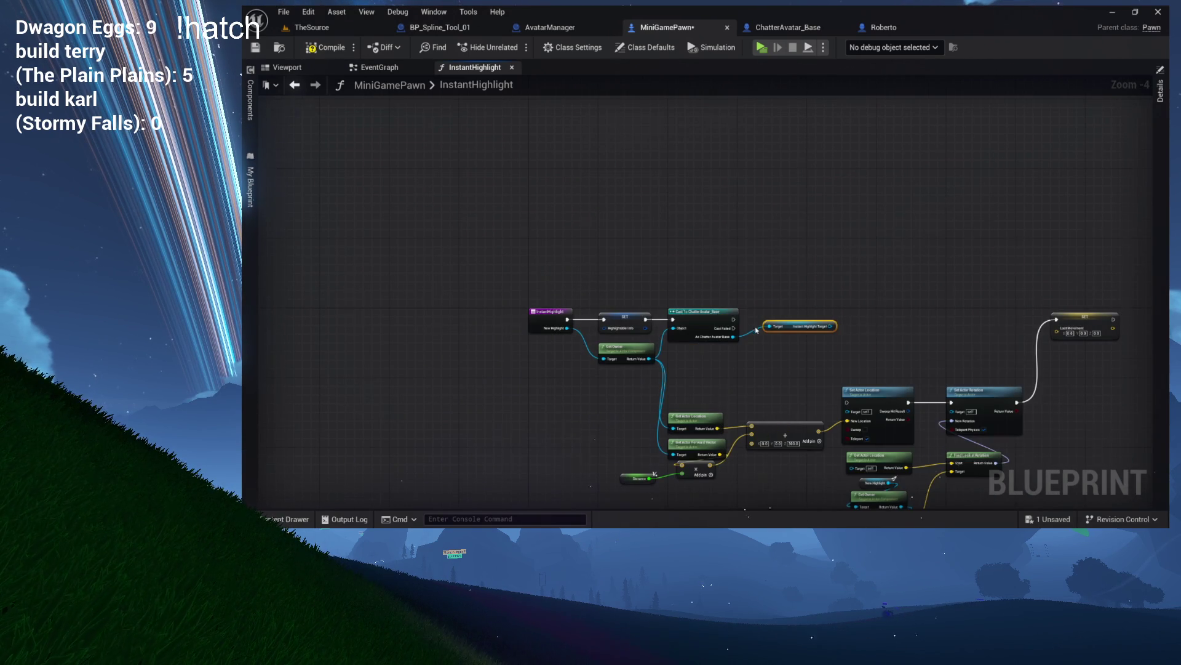
pyautogui.scroll(4, 759, 330)
pyautogui.moveTo(794, 328)
pyautogui.mouseDown()
pyautogui.moveTo(794, 247)
pyautogui.moveTo(708, 264)
pyautogui.mouseUp()
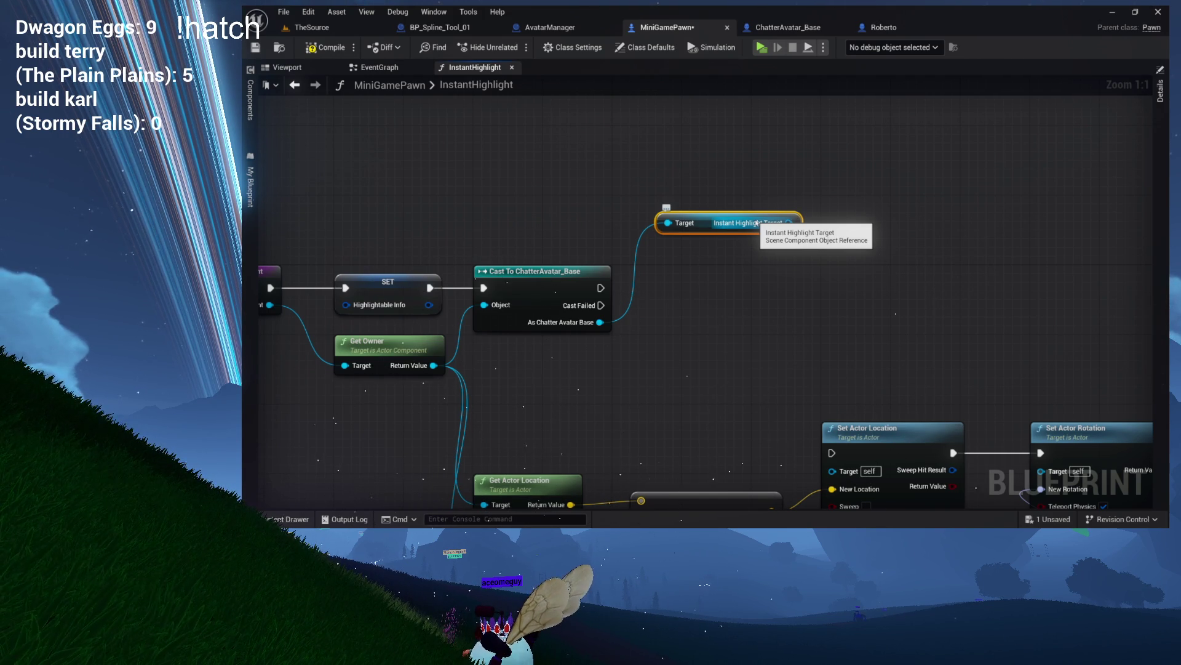
pyautogui.moveTo(789, 223)
pyautogui.mouseDown()
pyautogui.moveTo(788, 256)
pyautogui.moveTo(754, 280)
pyautogui.mouseUp()
# Try a Get World Transform node on the Instant Highlight Target, then delete it
pyautogui.write('get')
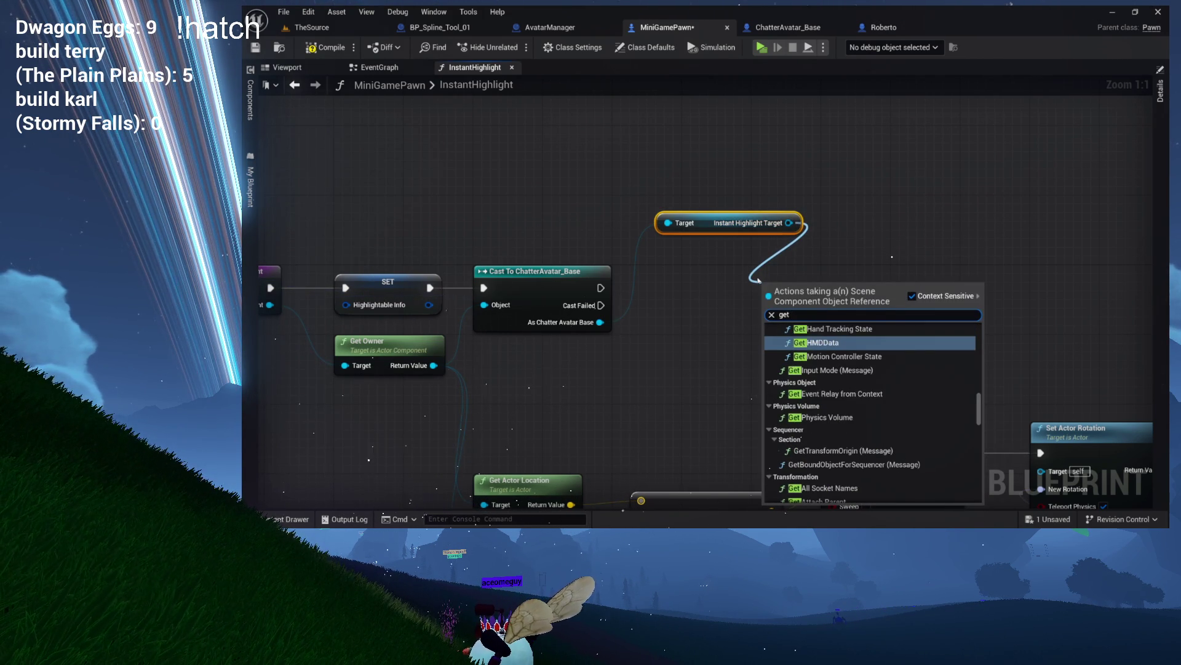
pyautogui.write(' world transform')
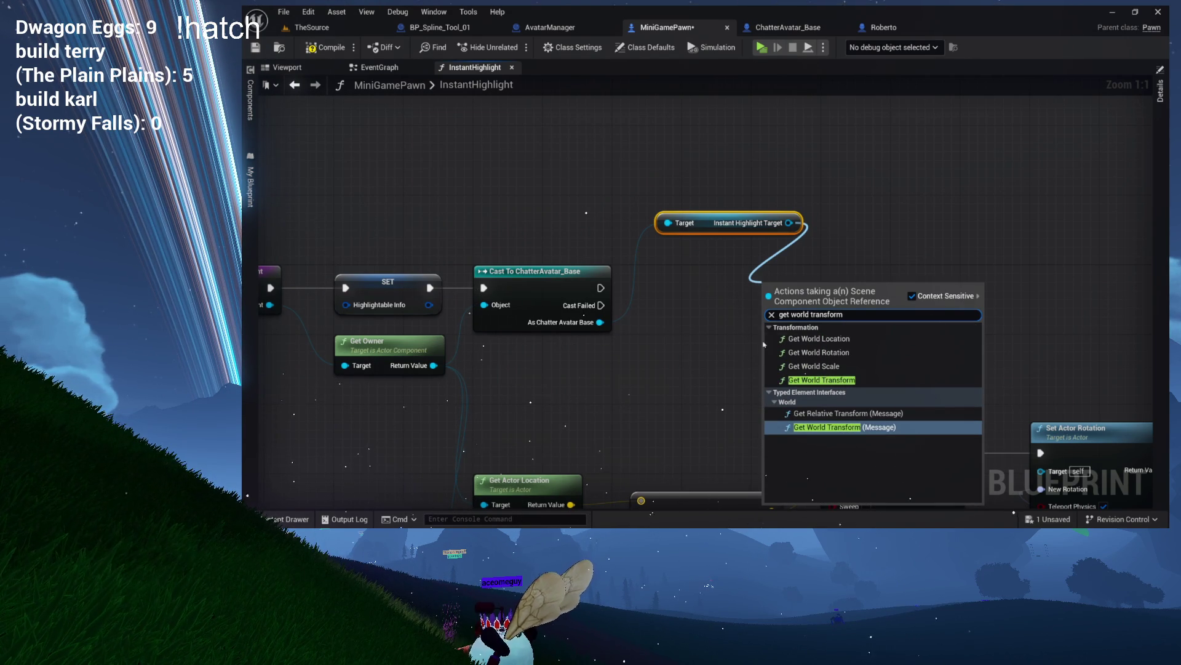
pyautogui.click(822, 379)
pyautogui.moveTo(806, 288)
pyautogui.mouseDown()
pyautogui.moveTo(677, 259)
pyautogui.moveTo(644, 278)
pyautogui.moveTo(646, 265)
pyautogui.mouseUp()
pyautogui.rightClick(783, 204)
pyautogui.write('set actor lo')
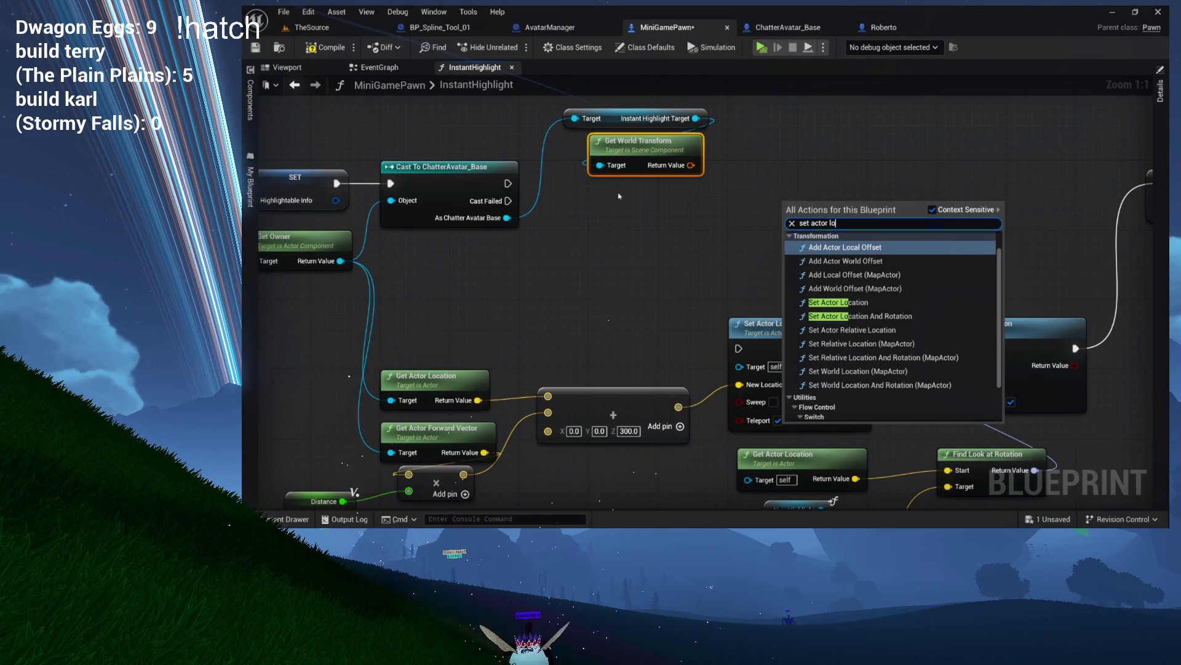
pyautogui.press('Escape')
pyautogui.moveTo(670, 120); pyautogui.dragTo(668, 188)
pyautogui.press('Delete')
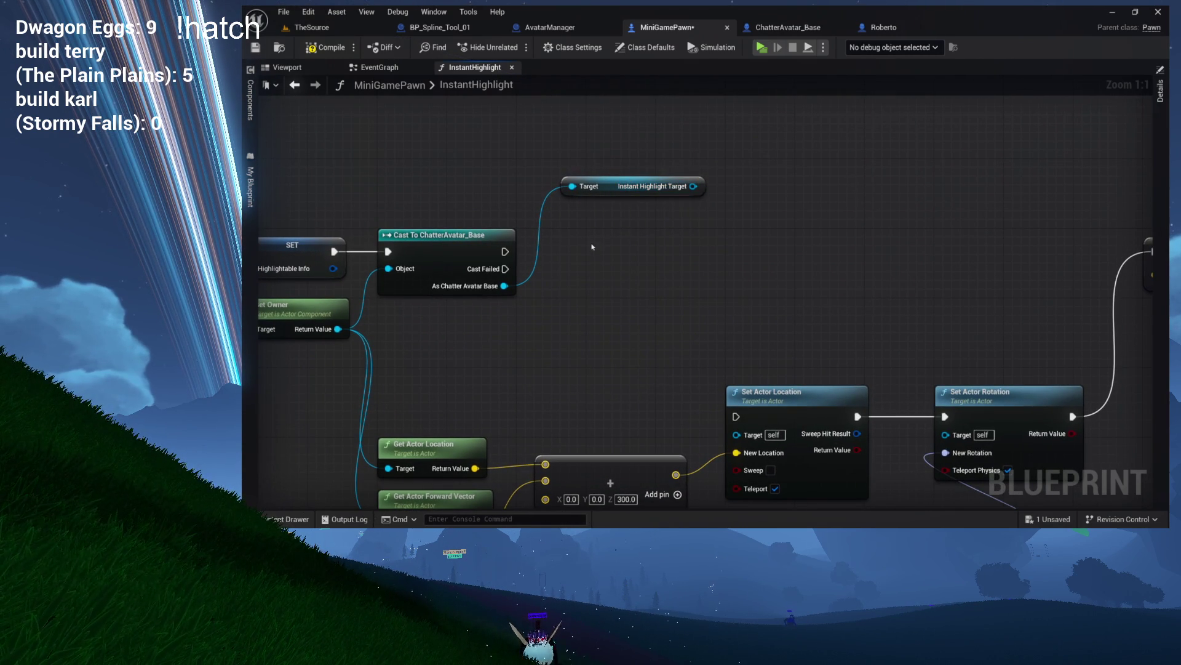
pyautogui.moveTo(693, 185); pyautogui.dragTo(712, 248)
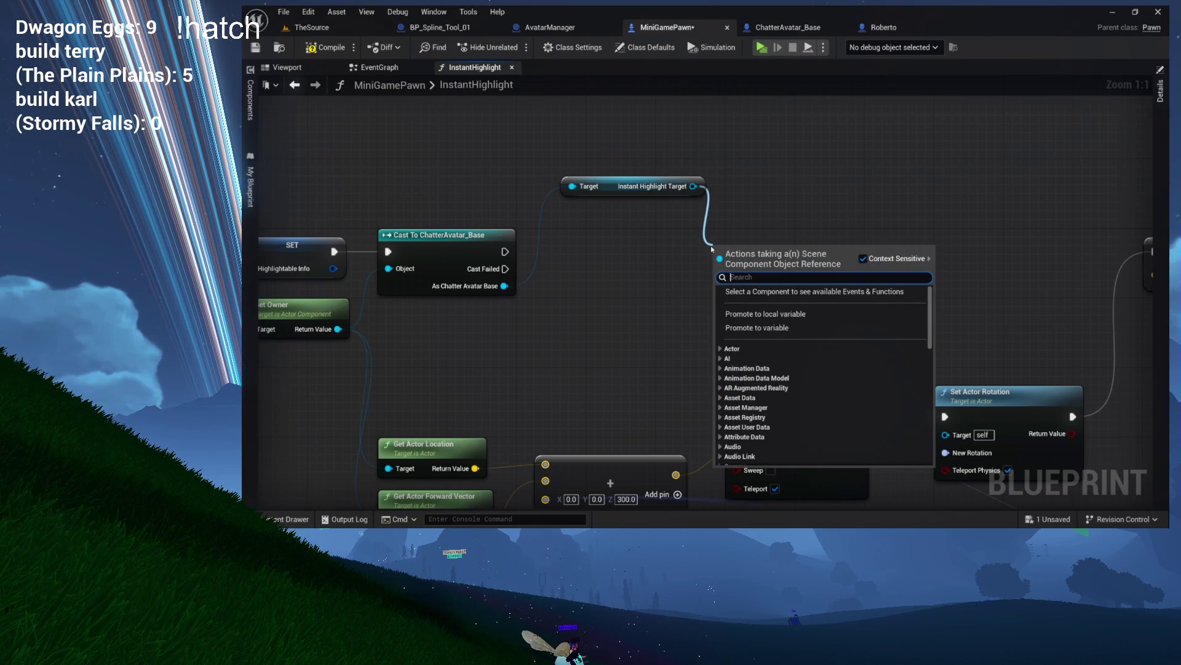
# Add an Attach Actor To Component node and run it right after the cast
pyautogui.write('attach a')
pyautogui.write('ctor r')
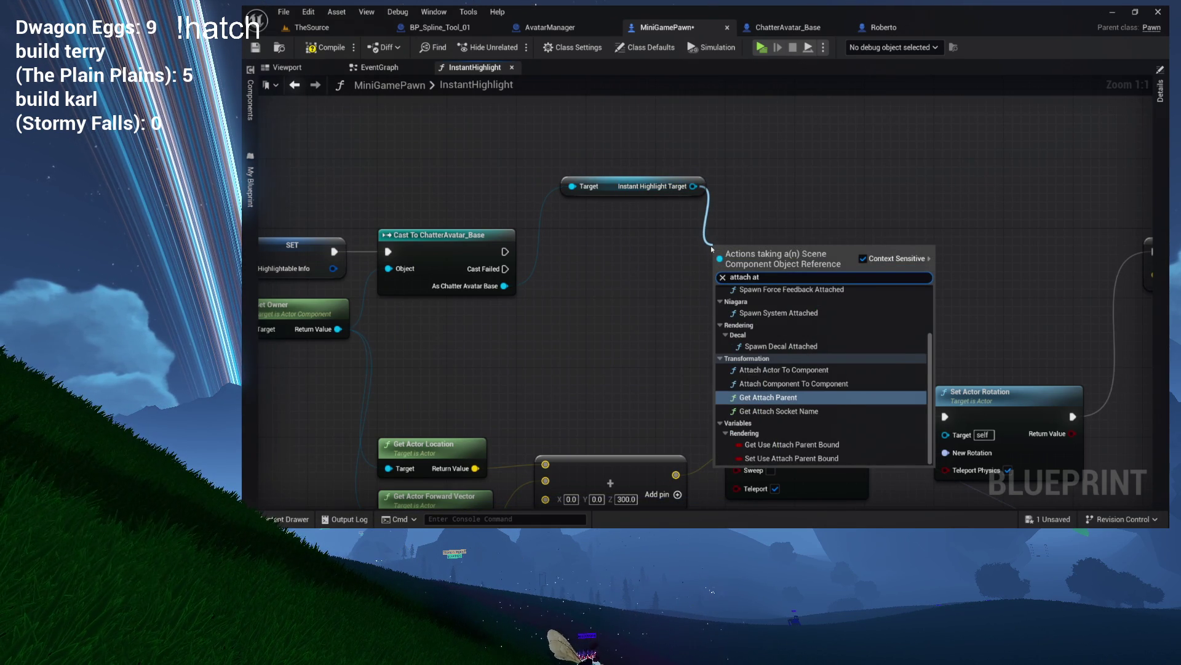
pyautogui.press('Return')
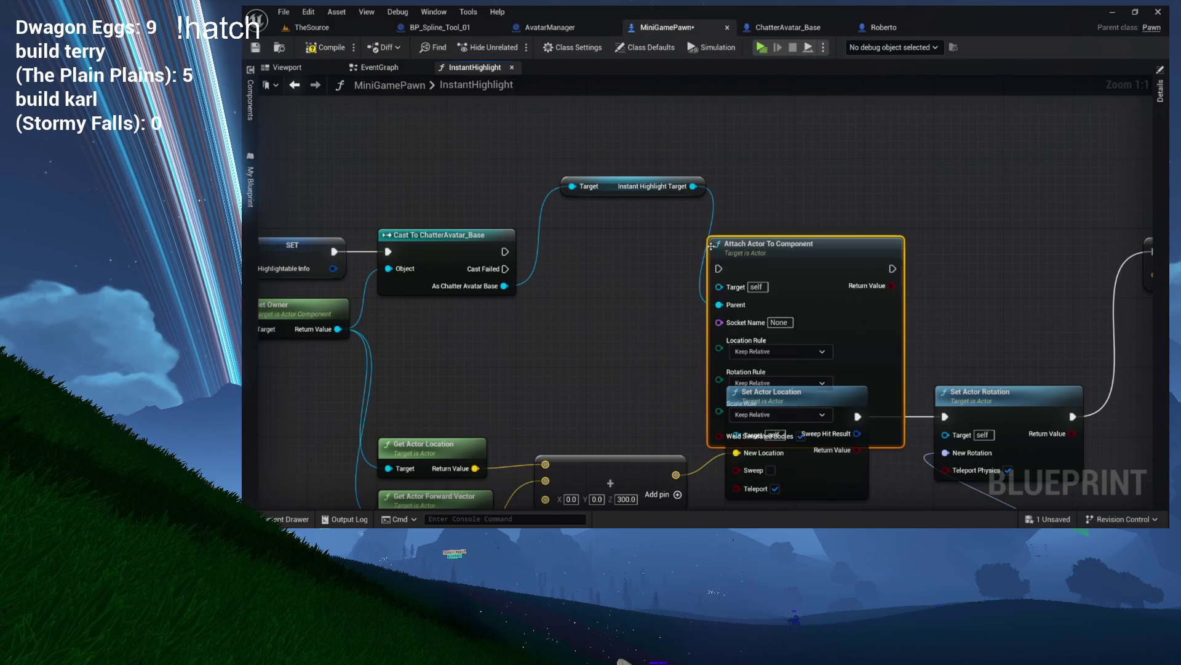
pyautogui.moveTo(762, 251); pyautogui.dragTo(762, 225)
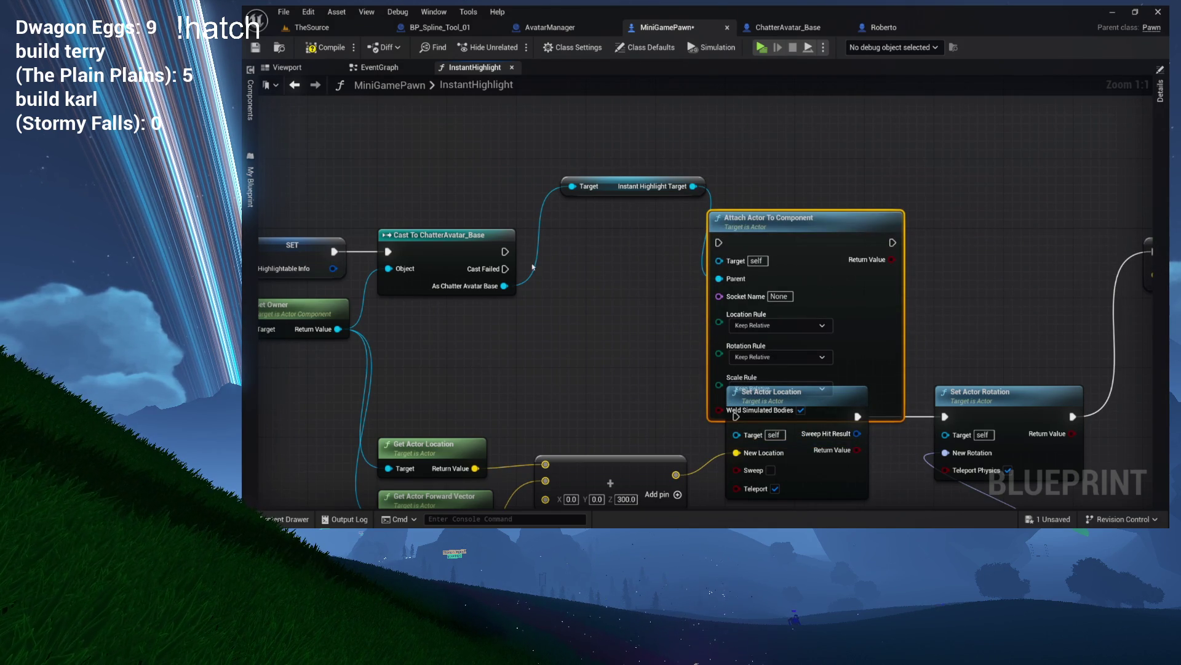
pyautogui.moveTo(504, 251)
pyautogui.mouseDown()
pyautogui.moveTo(800, 255)
pyautogui.moveTo(719, 242)
pyautogui.moveTo(838, 224)
pyautogui.moveTo(790, 187)
pyautogui.moveTo(797, 252)
pyautogui.moveTo(815, 208)
pyautogui.mouseUp()
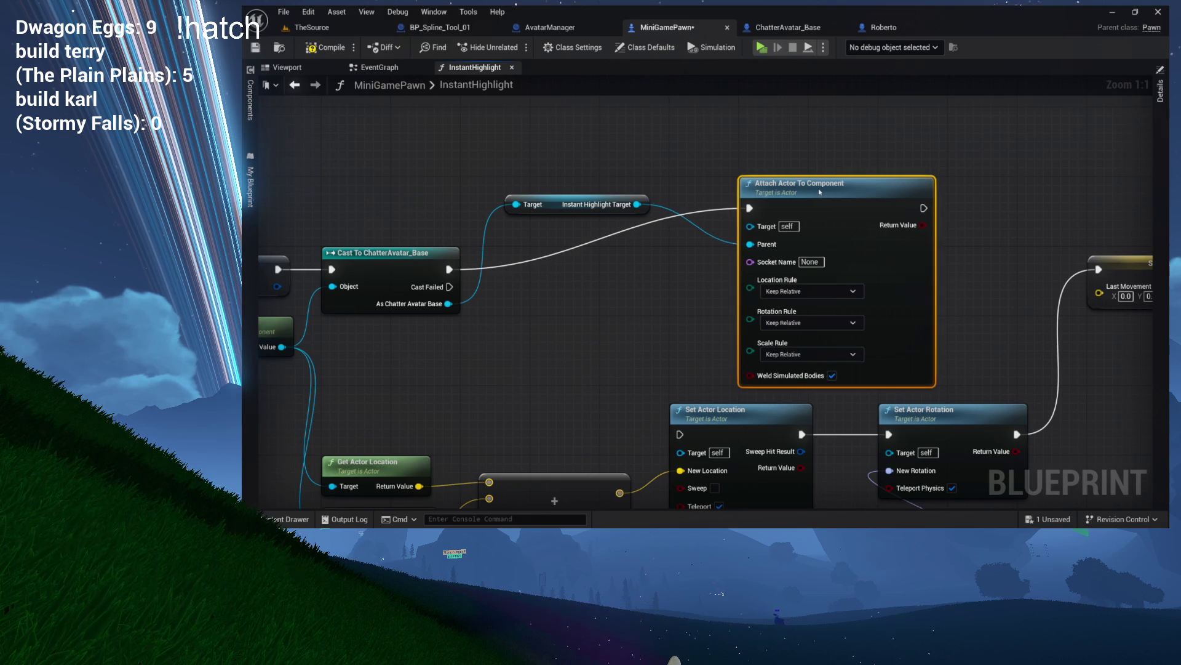
pyautogui.moveTo(703, 216); pyautogui.dragTo(661, 237)
# Set location and rotation rules to Snap to Target, scale to Keep World, then compile and save
pyautogui.click(766, 311)
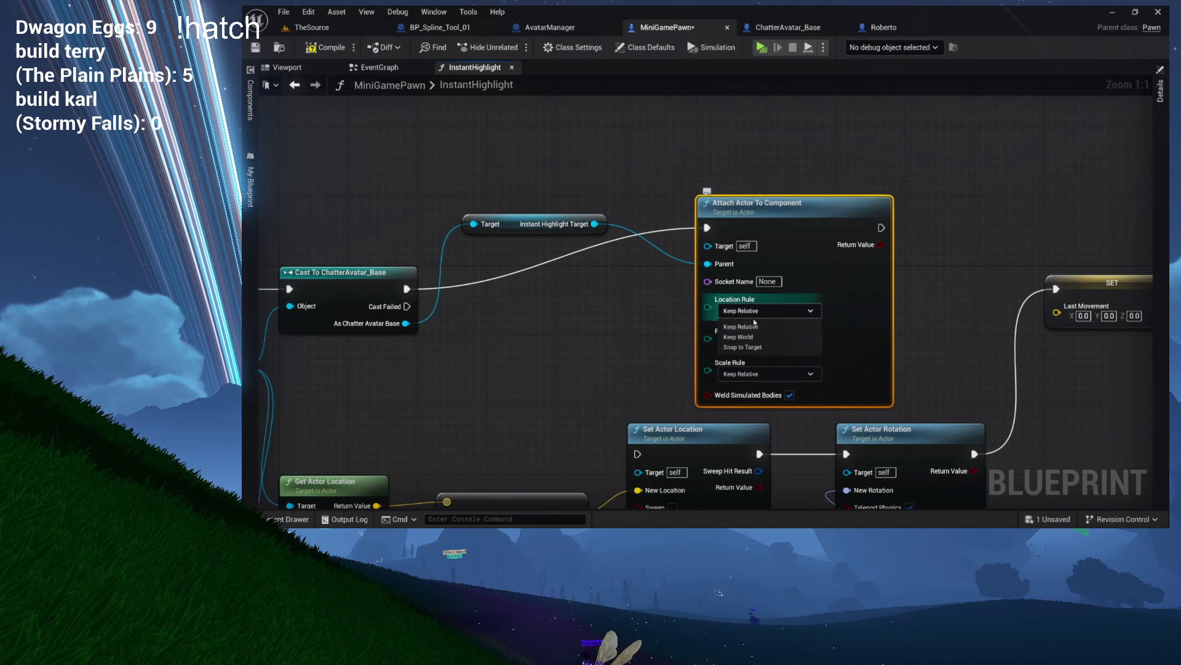
pyautogui.click(748, 347)
pyautogui.click(766, 342)
pyautogui.click(745, 378)
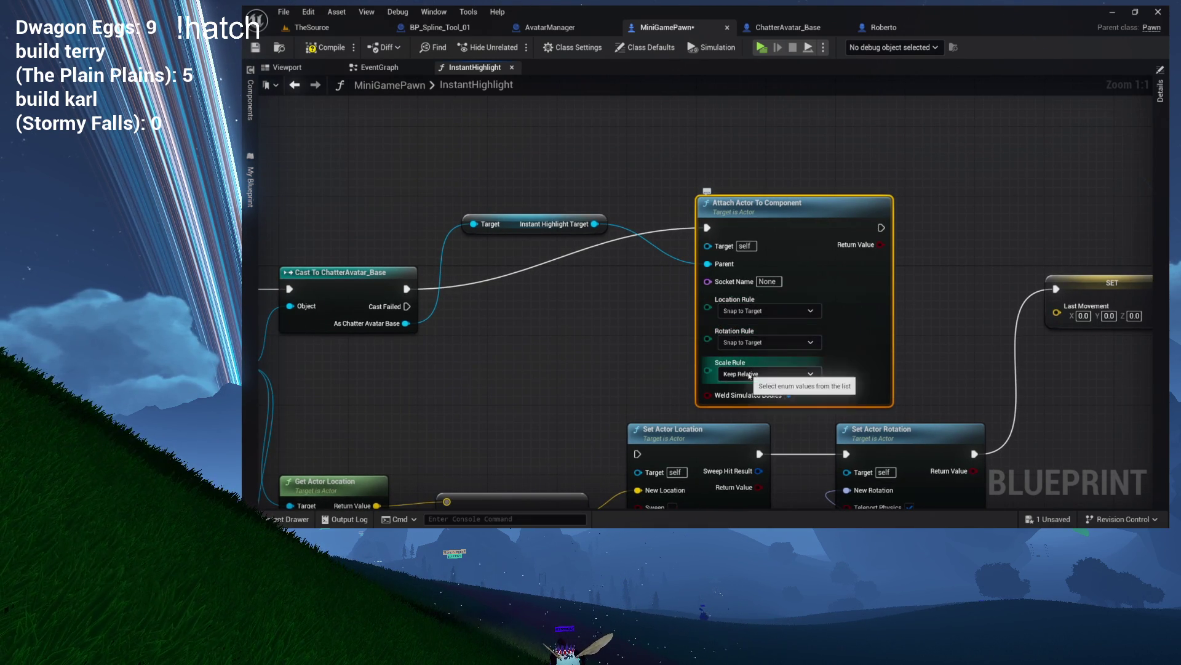
pyautogui.click(759, 373)
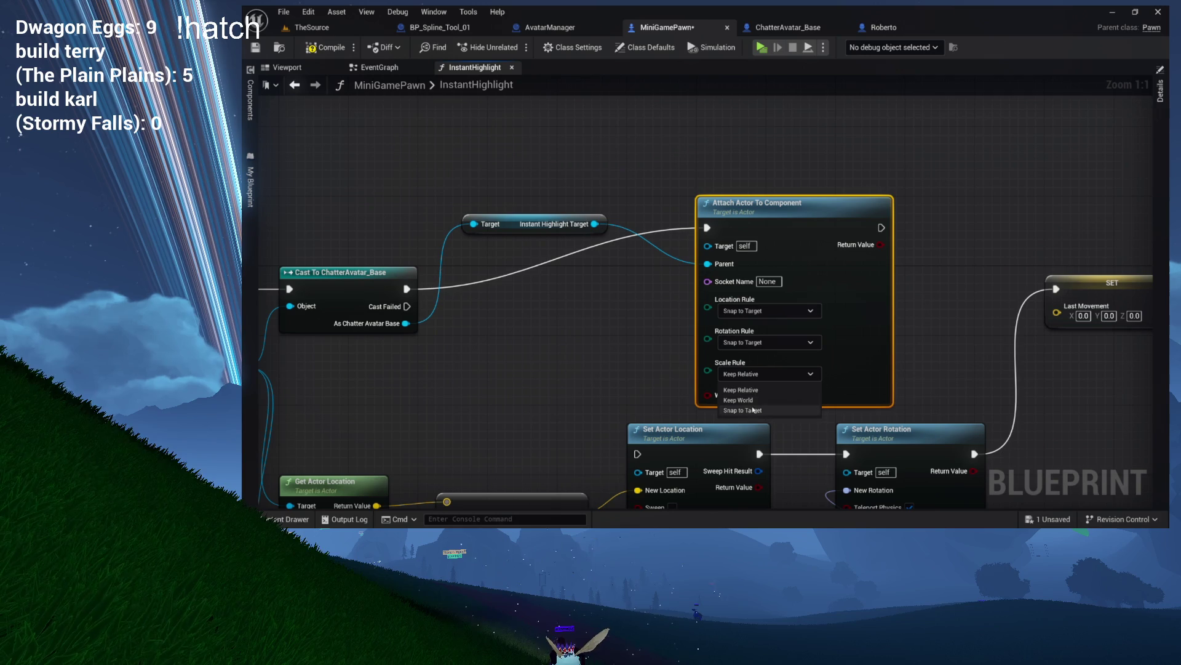
pyautogui.click(744, 400)
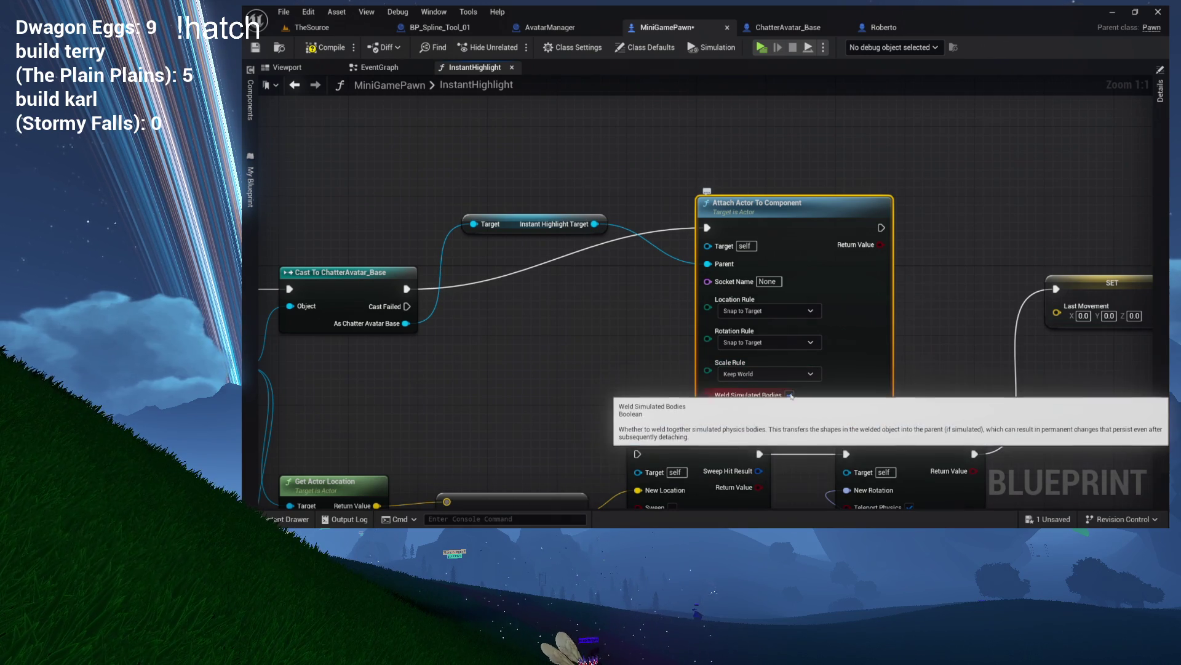
pyautogui.click(329, 49)
# Chain the Attach Actor To Component node into the SET Last Movement node
pyautogui.moveTo(643, 169)
pyautogui.mouseDown()
pyautogui.moveTo(950, 203)
pyautogui.moveTo(753, 188)
pyautogui.mouseUp()
pyautogui.moveTo(1089, 280); pyautogui.dragTo(727, 289)
pyautogui.moveTo(627, 252)
pyautogui.mouseDown()
pyautogui.moveTo(720, 299)
pyautogui.moveTo(801, 314)
pyautogui.moveTo(752, 253)
pyautogui.mouseUp()
pyautogui.moveTo(654, 222)
pyautogui.mouseDown()
pyautogui.moveTo(849, 222)
pyautogui.moveTo(776, 224)
pyautogui.mouseUp()
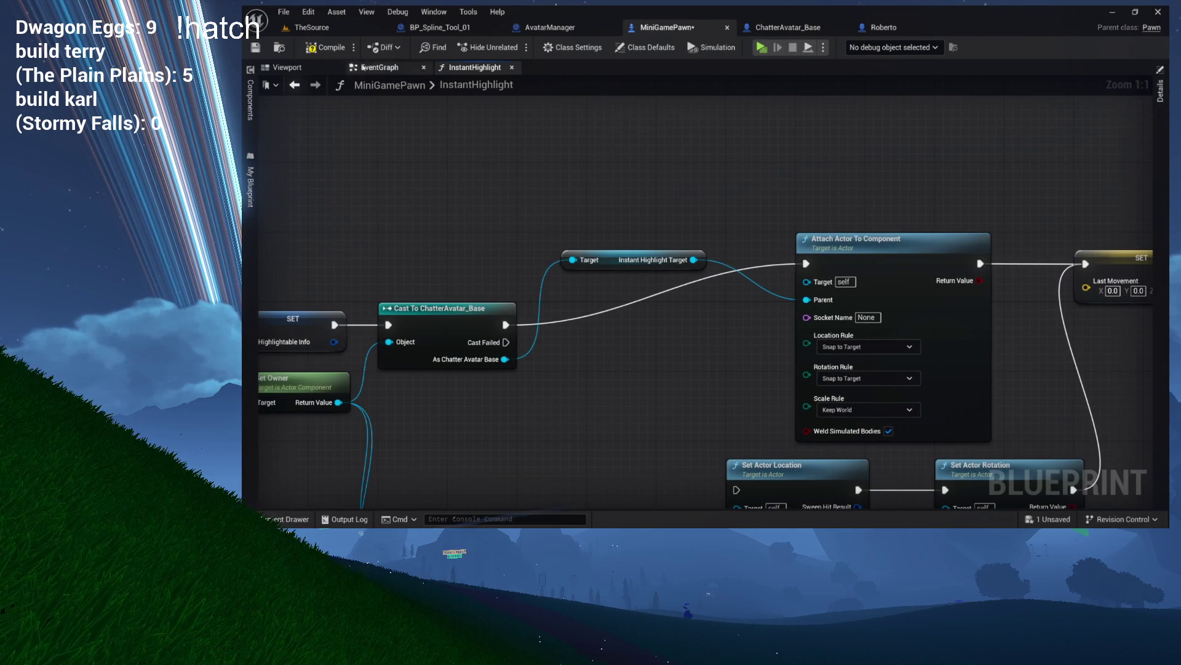
pyautogui.click(319, 29)
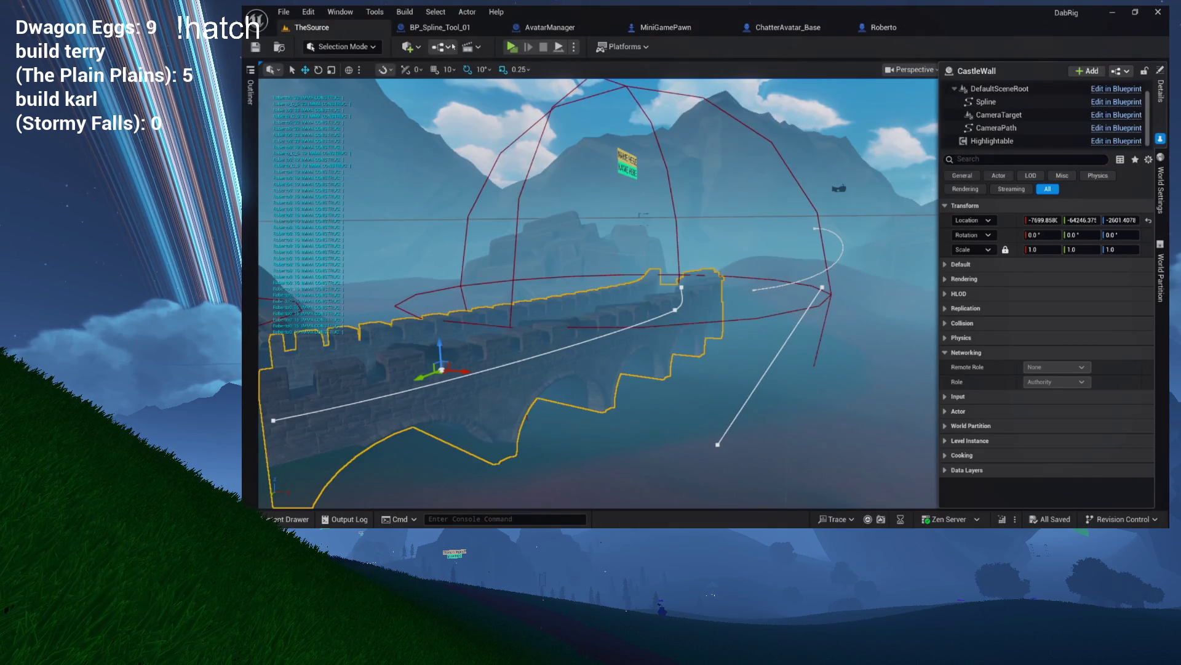
# Play-test in a Standalone preview, dismissing the Queue panel and opening the chat Input panel
pyautogui.click(507, 46)
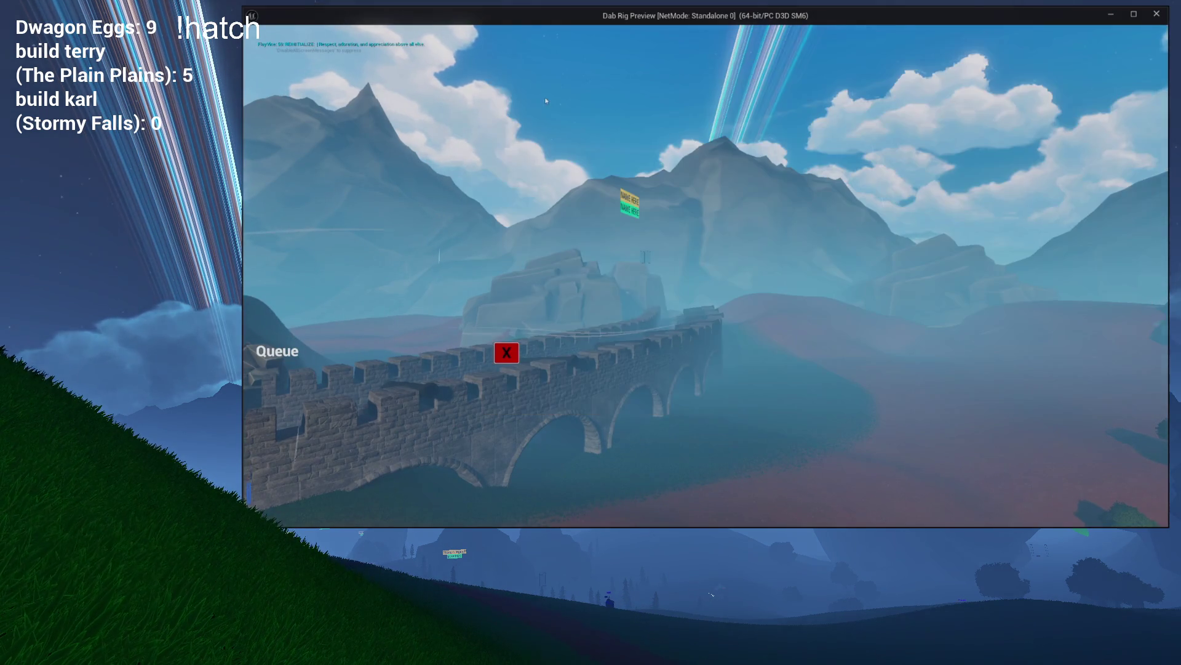
pyautogui.click(501, 360)
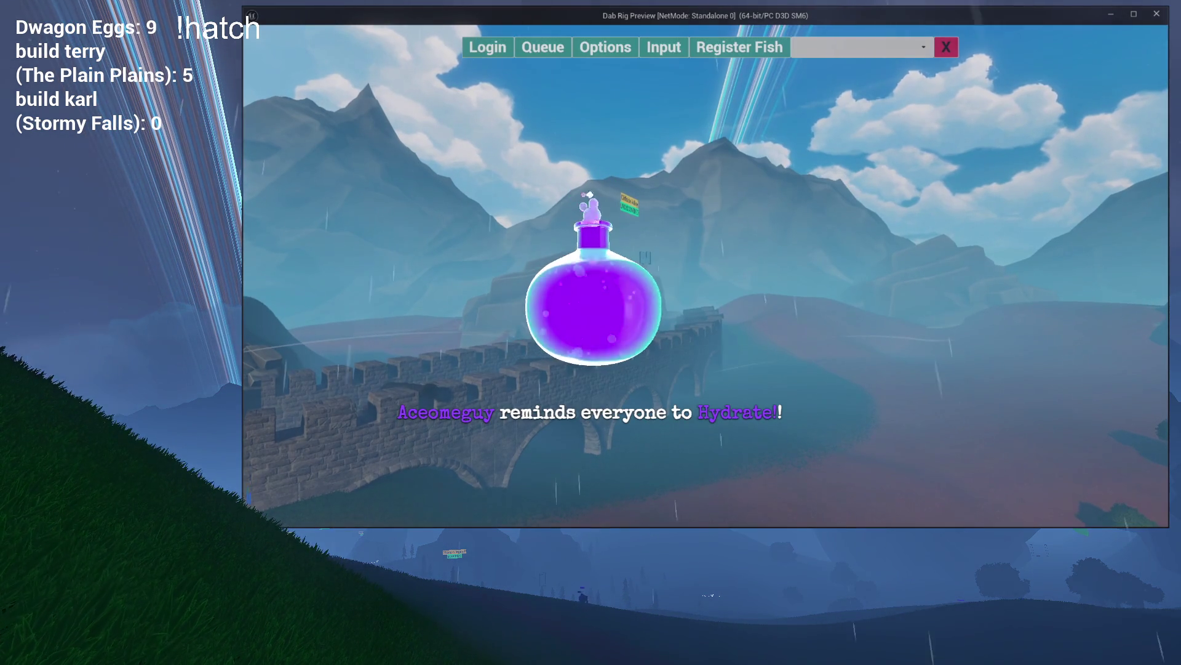
pyautogui.click(660, 53)
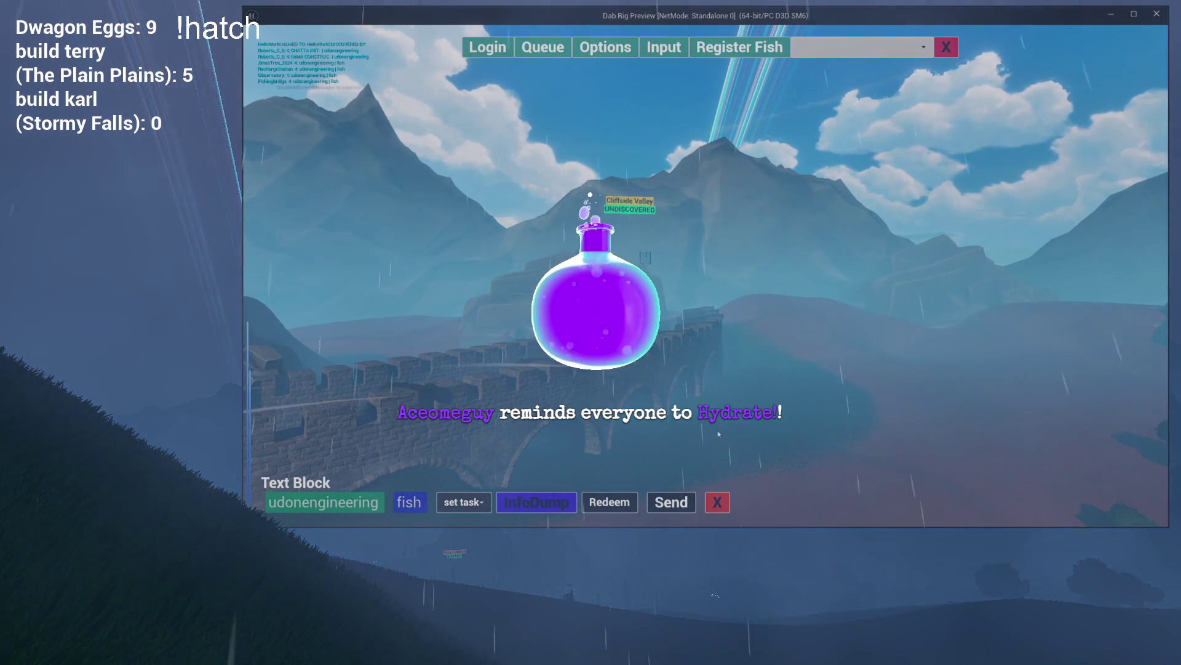
pyautogui.press('Escape')
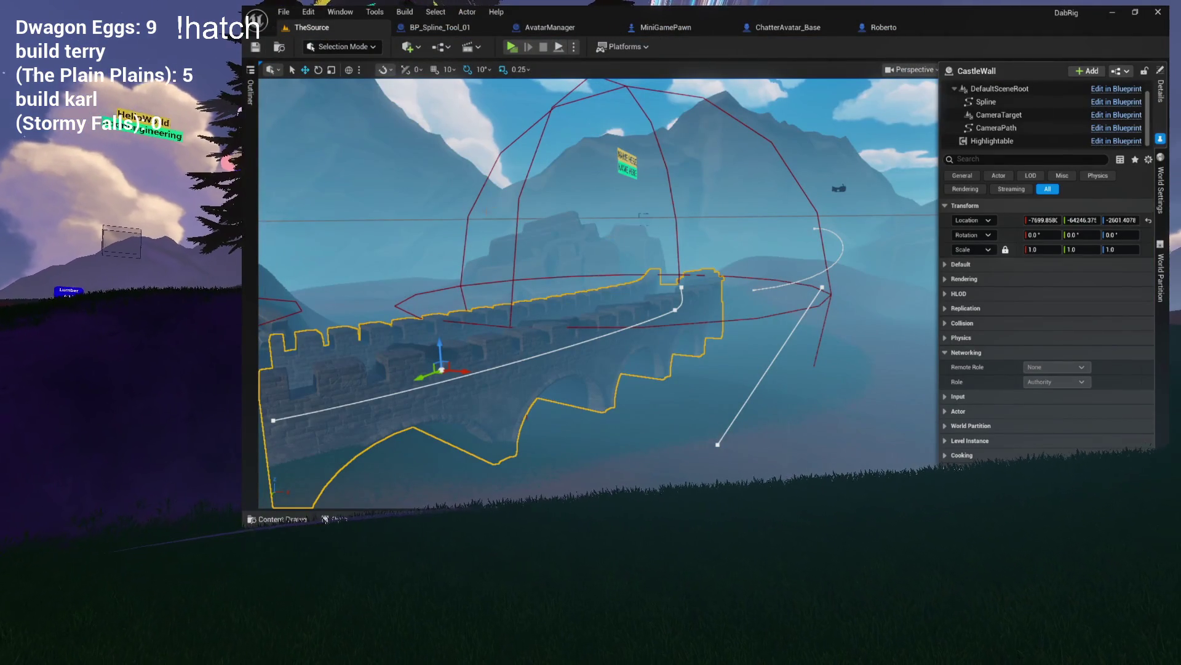
# From BP_Spline_Tool_01's event graph, open the Teleport to Chatter node's TeleportToChatter function
pyautogui.click(443, 29)
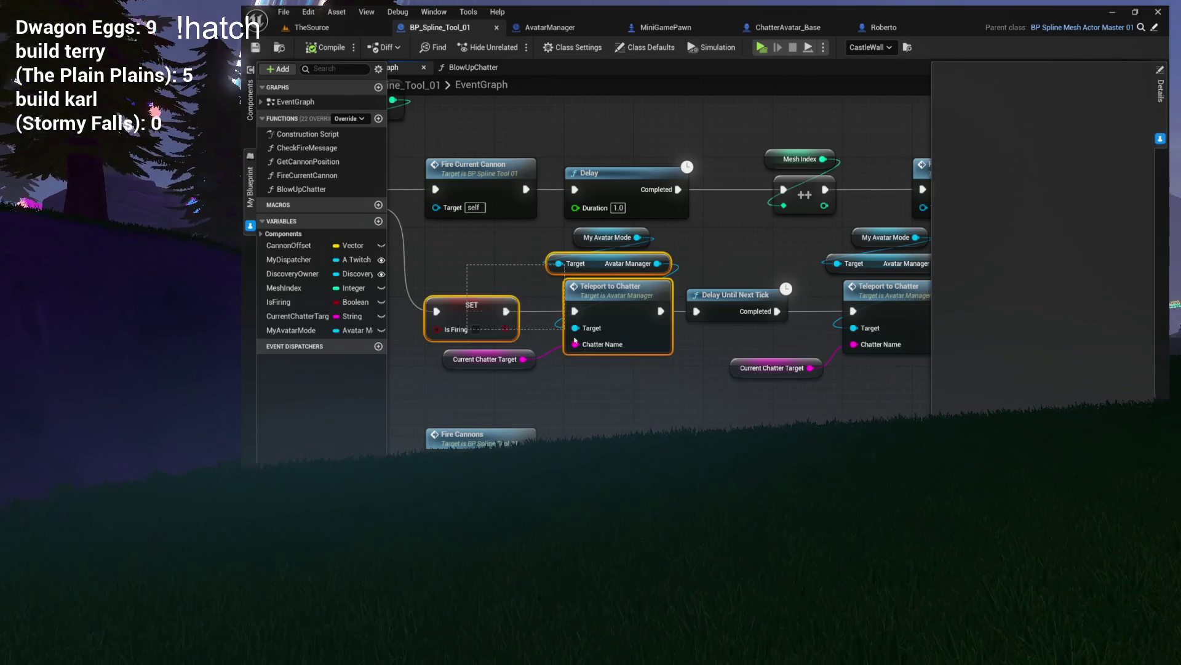
pyautogui.click(647, 369)
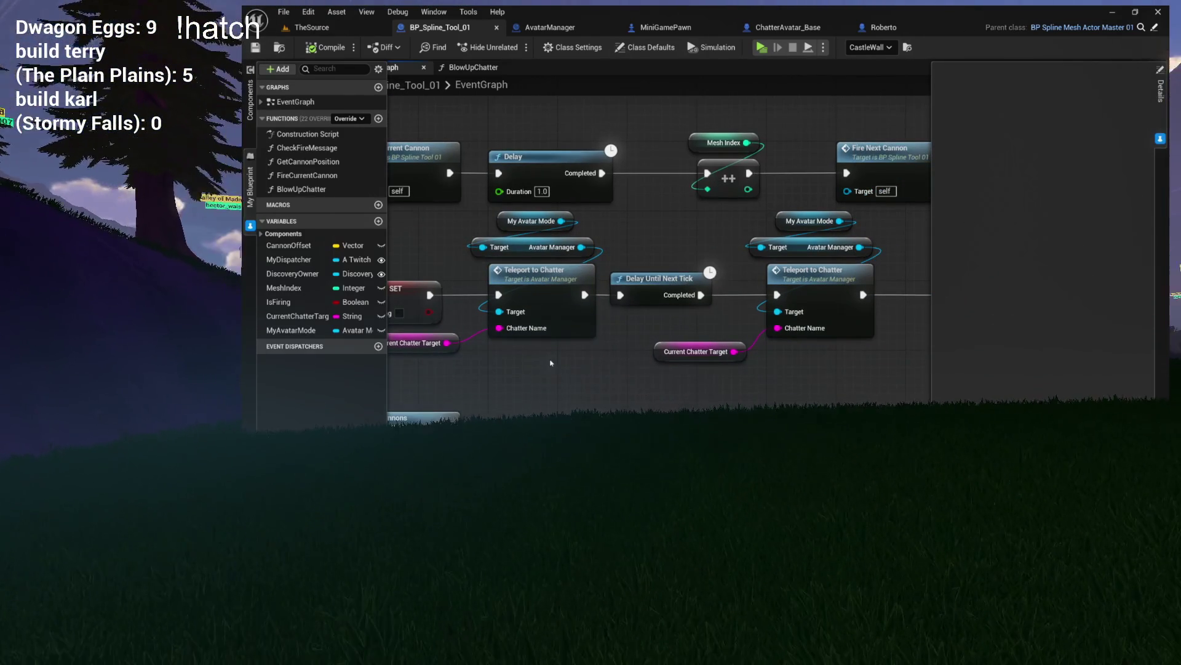
pyautogui.moveTo(542, 352); pyautogui.dragTo(636, 358)
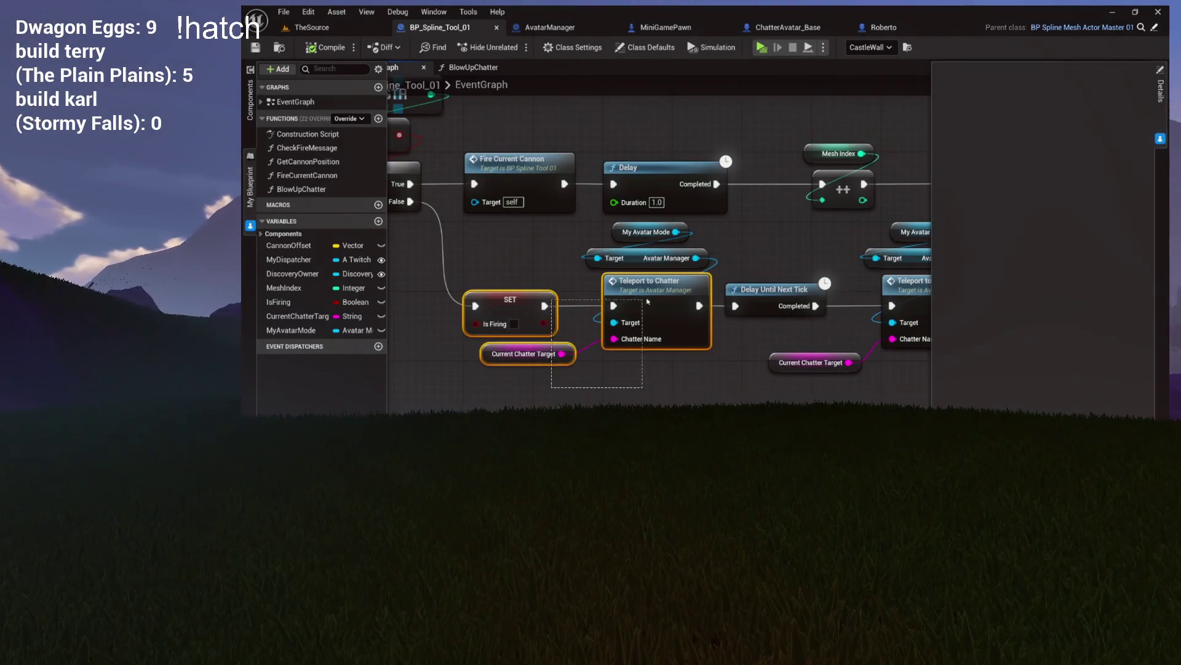
pyautogui.moveTo(704, 322); pyautogui.dragTo(441, 316)
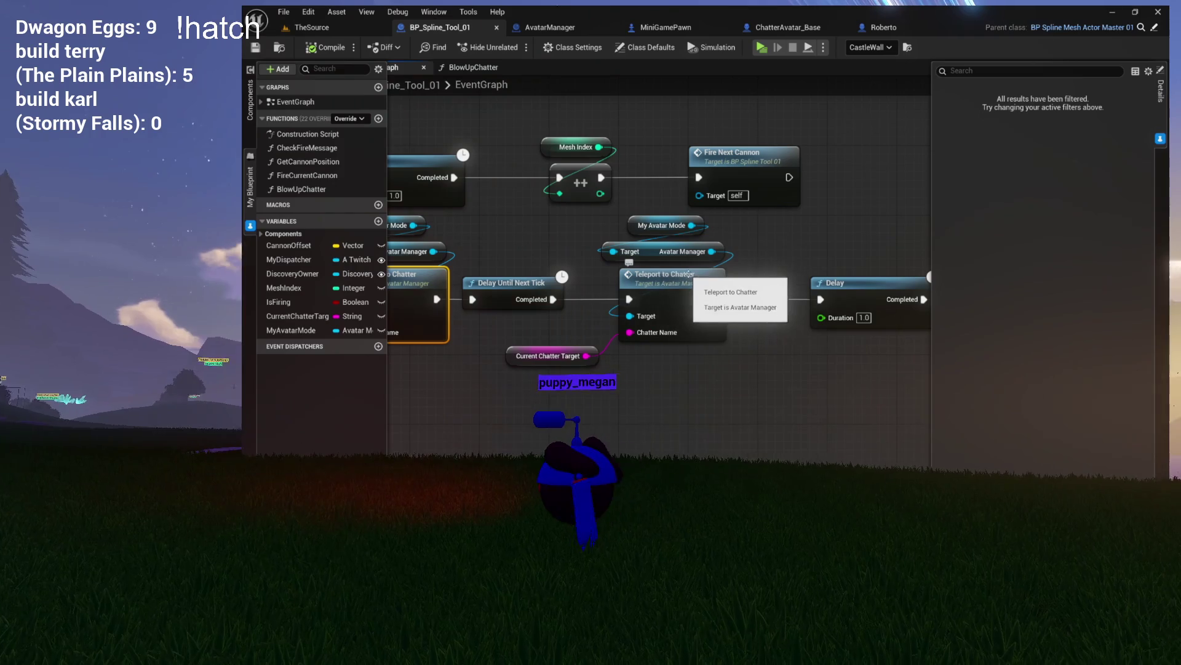
pyautogui.click(736, 277)
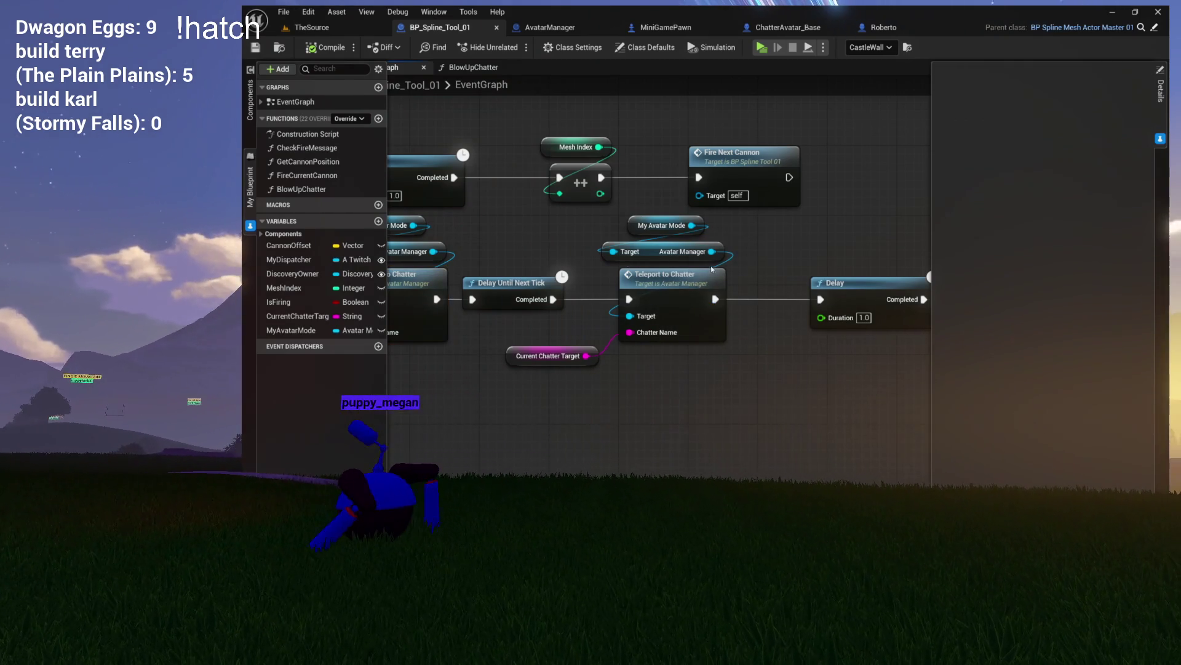
pyautogui.doubleClick(683, 280)
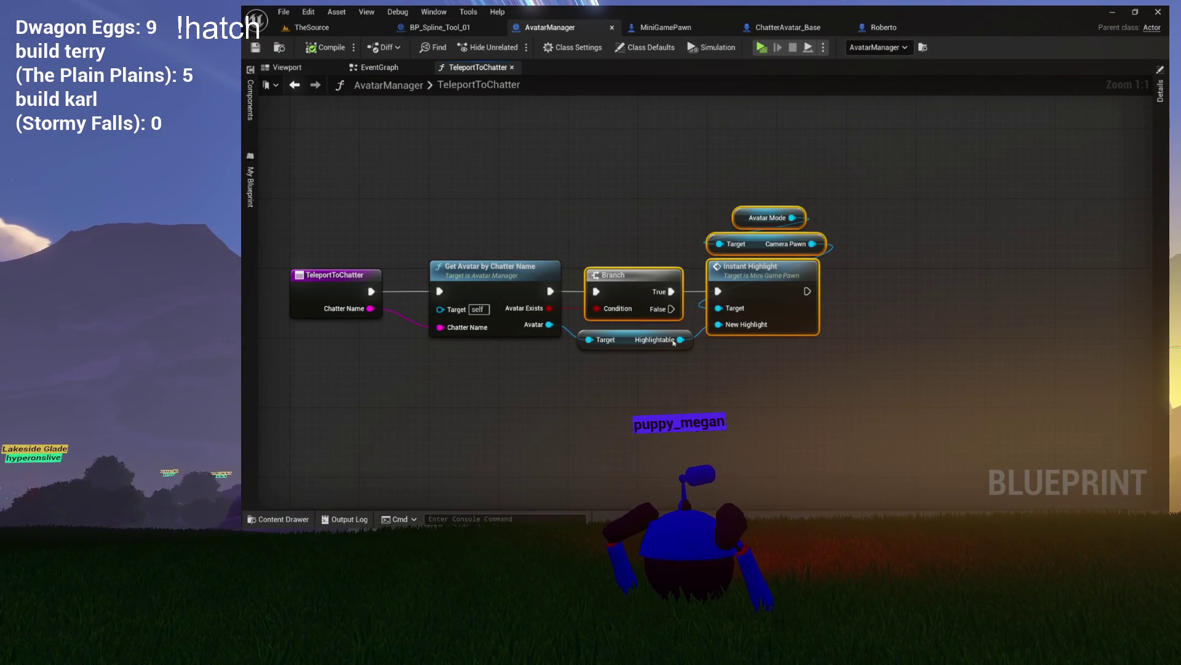
# Create a DetachCamera function in AvatarManager under the Highlights category and save
pyautogui.click(250, 185)
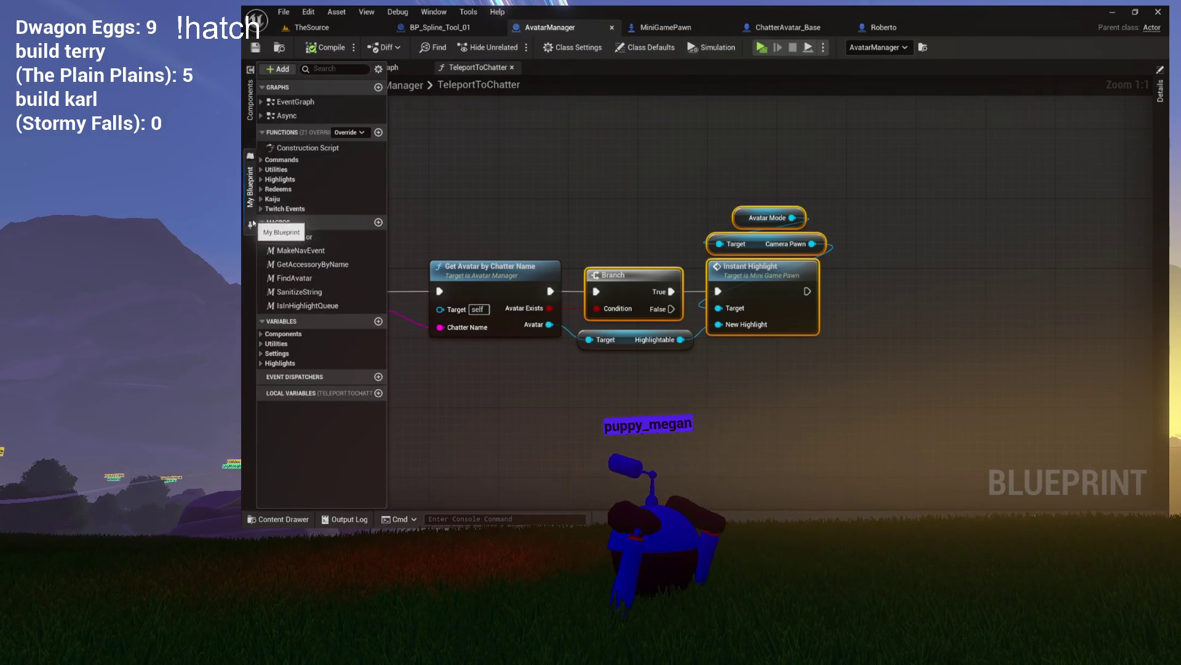
pyautogui.click(378, 134)
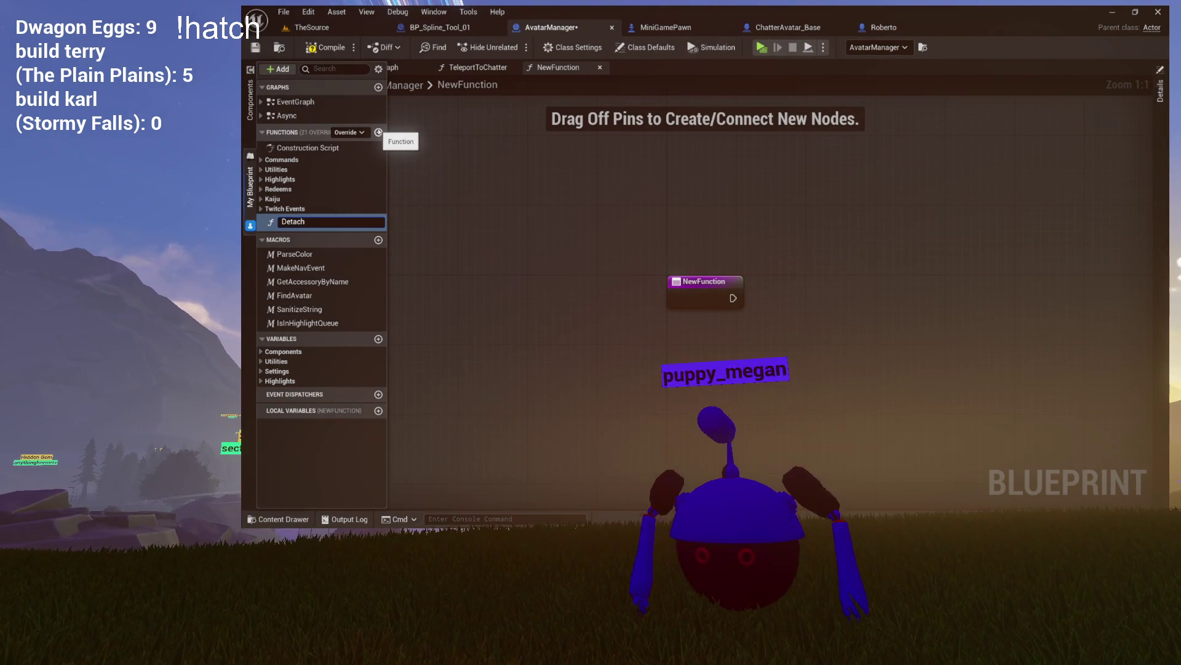
pyautogui.write('Camer')
pyautogui.press('Return')
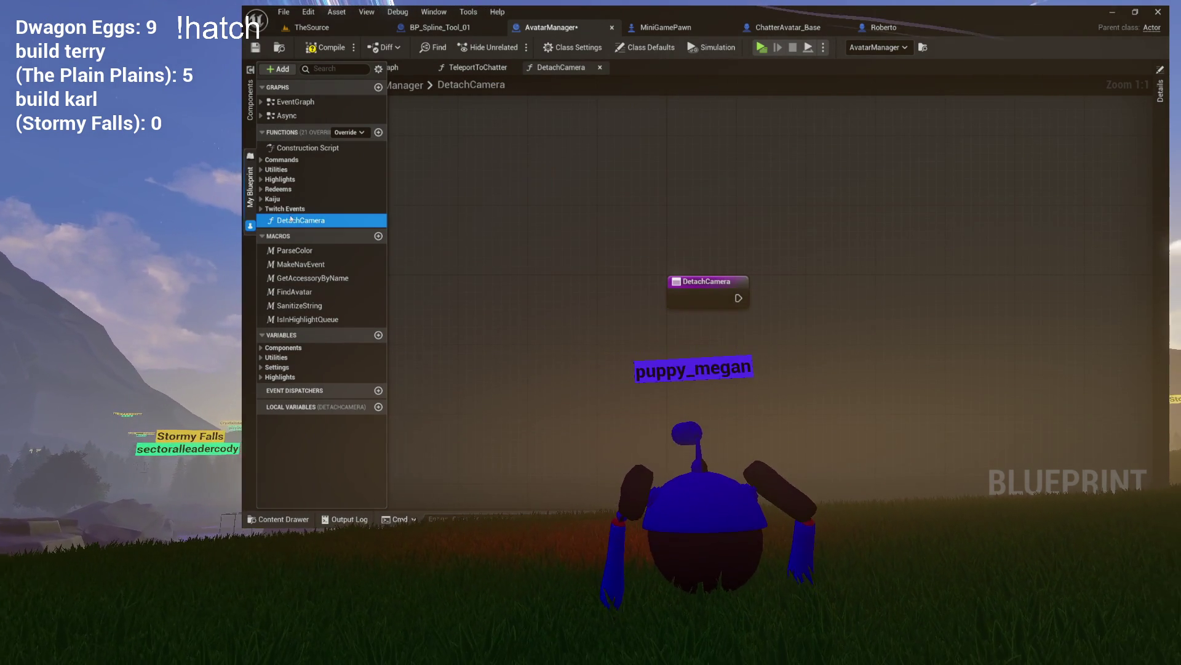
pyautogui.moveTo(280, 181); pyautogui.dragTo(281, 180)
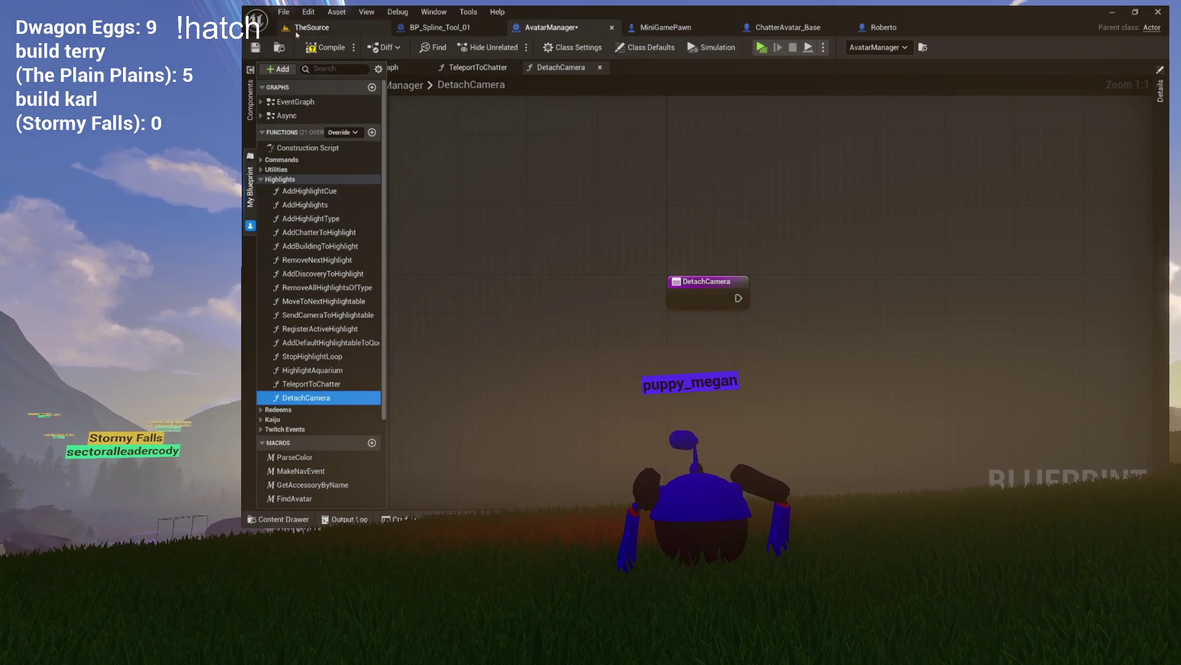
pyautogui.hotkey('ctrl', 's')
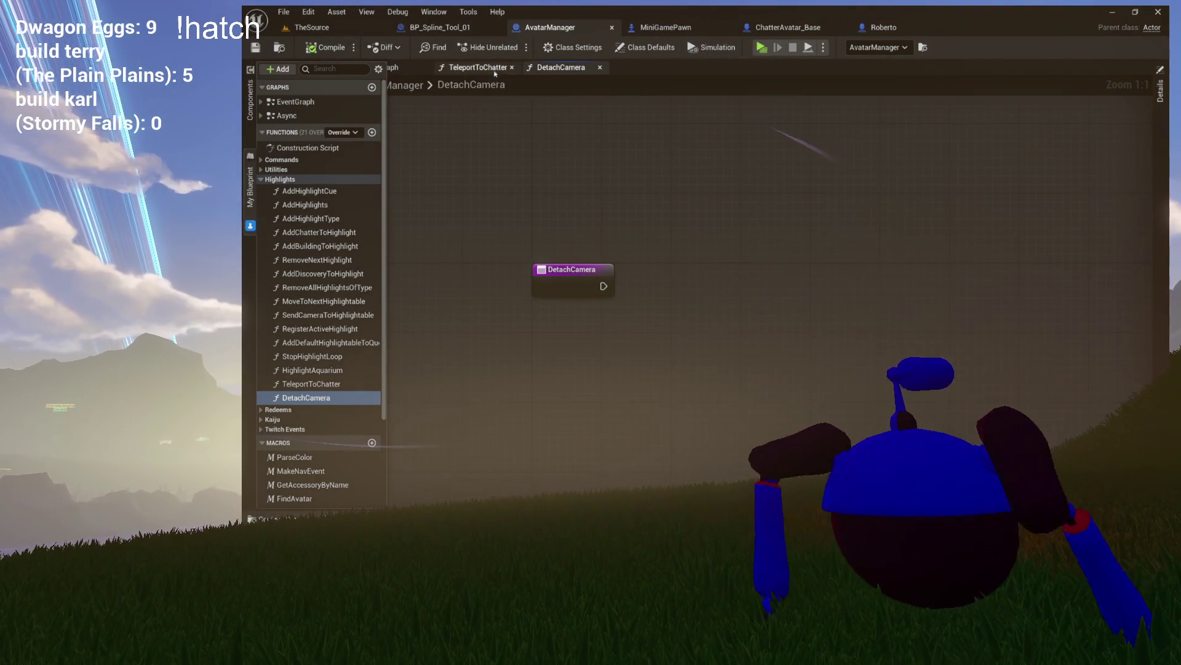
# Add a Detach From Actor node for the Camera Pawn in DetachCamera, wired to the function entry
pyautogui.click(474, 67)
pyautogui.moveTo(796, 213); pyautogui.dragTo(769, 238)
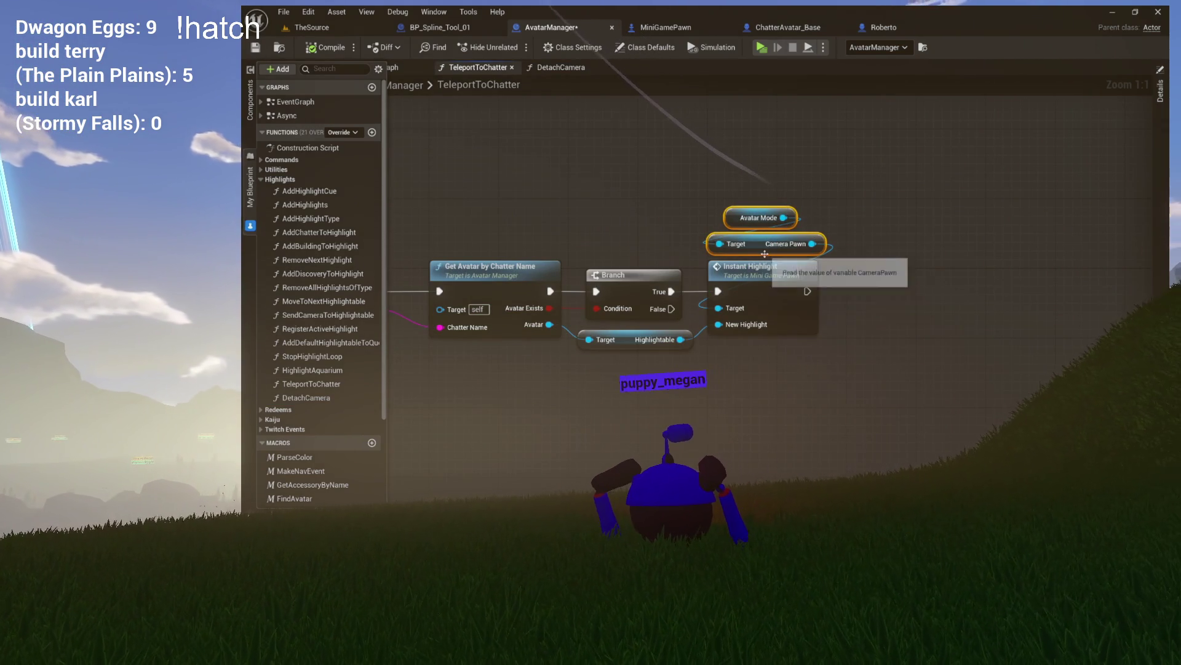
pyautogui.click(559, 67)
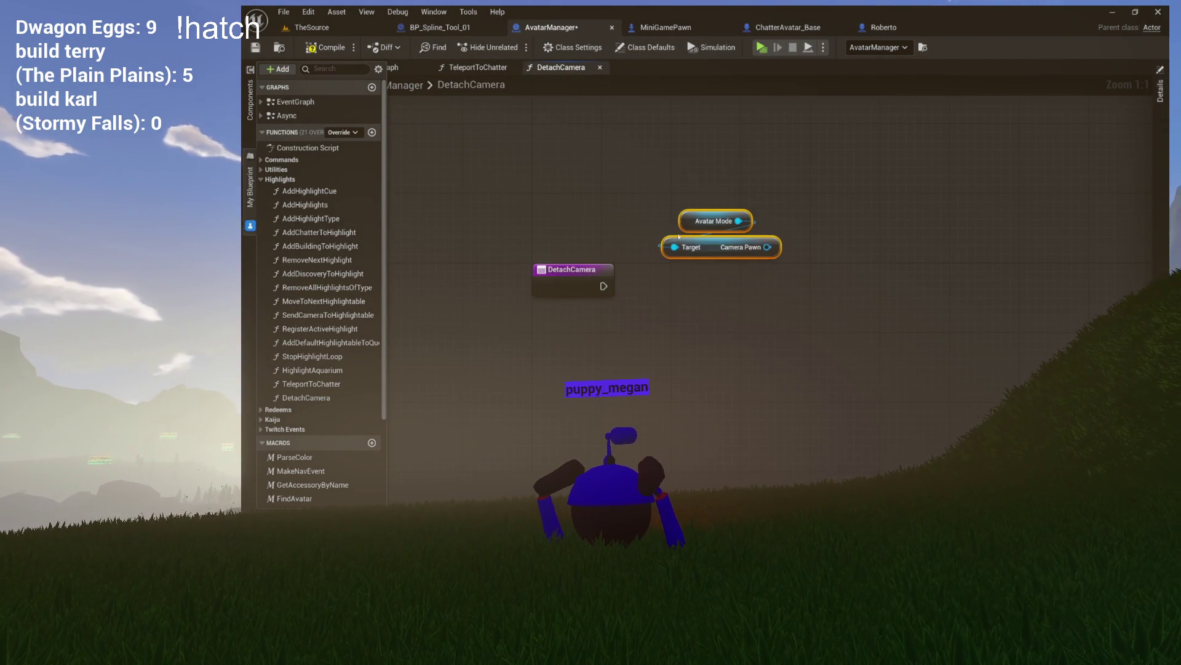
pyautogui.moveTo(733, 292); pyautogui.dragTo(733, 290)
pyautogui.write('det')
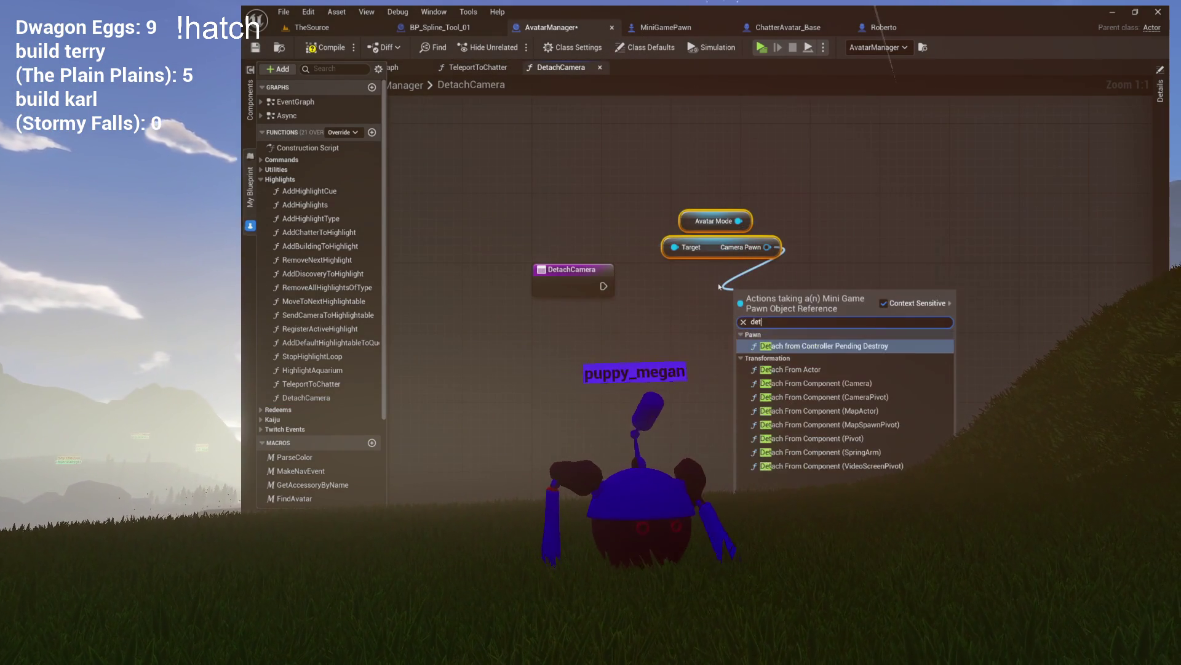
pyautogui.click(800, 369)
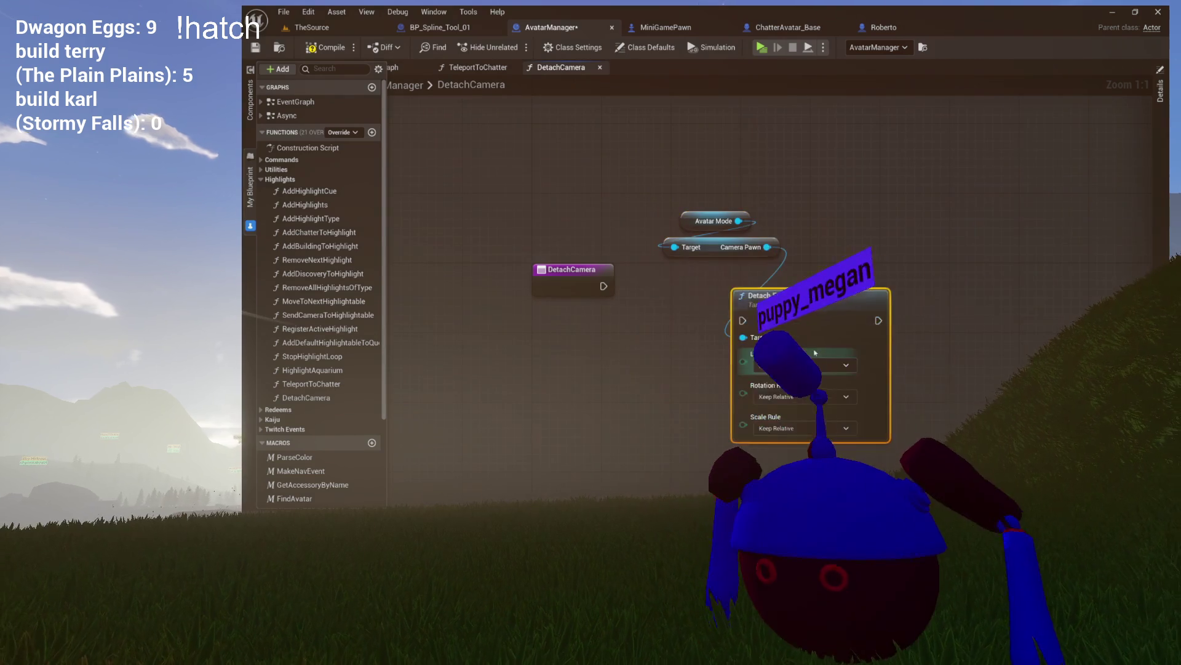
pyautogui.moveTo(603, 286)
pyautogui.mouseDown()
pyautogui.moveTo(656, 320)
pyautogui.moveTo(740, 238)
pyautogui.mouseUp()
pyautogui.click(714, 221)
pyautogui.keyDown('ctrl'); pyautogui.click(714, 247); pyautogui.keyUp('ctrl')
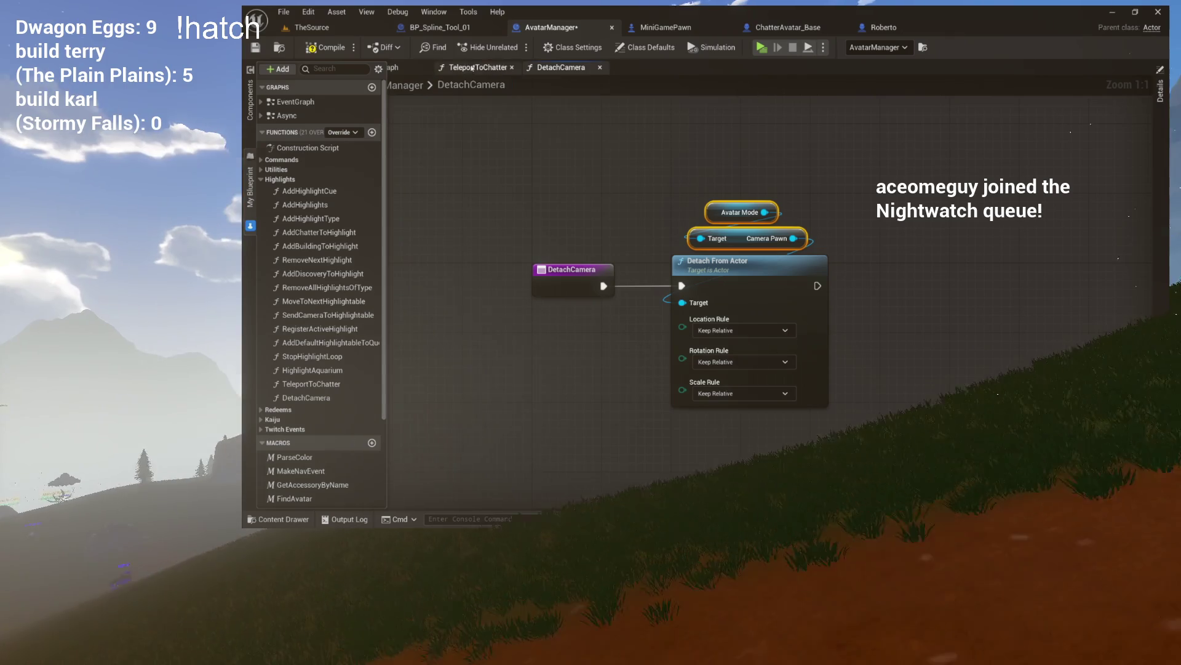
pyautogui.click(455, 28)
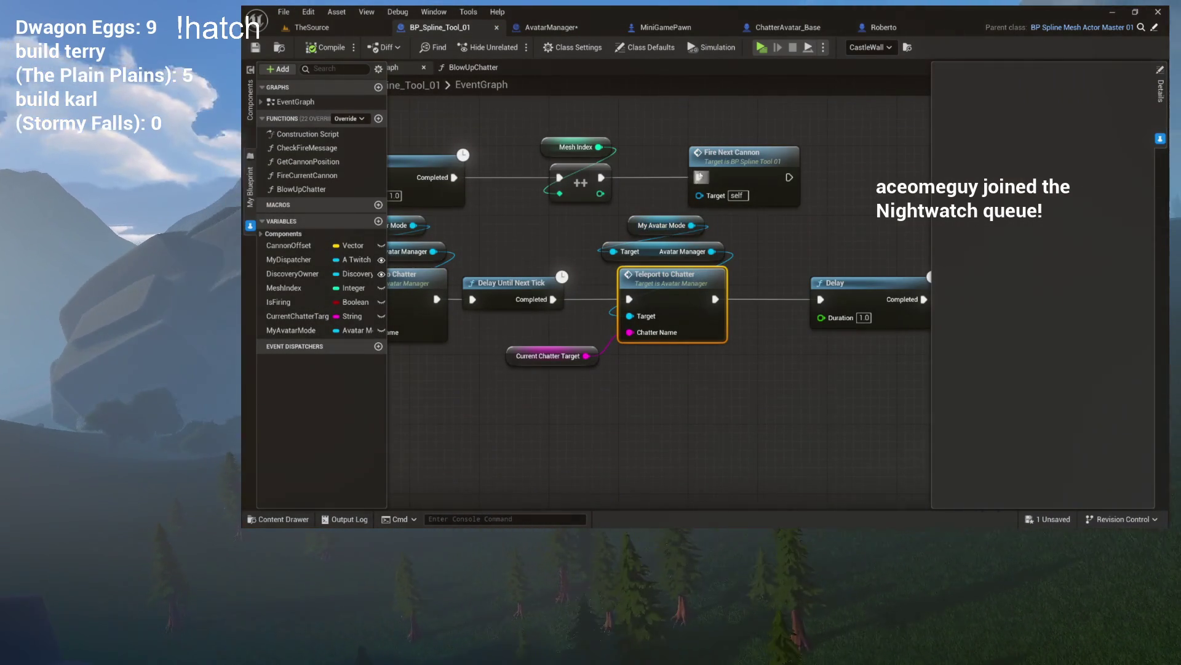
# Get Camera Pawn from My Avatar Mode and delete the unneeded Avatar Manager getter
pyautogui.moveTo(681, 228); pyautogui.dragTo(699, 259)
pyautogui.moveTo(693, 431); pyautogui.dragTo(693, 431)
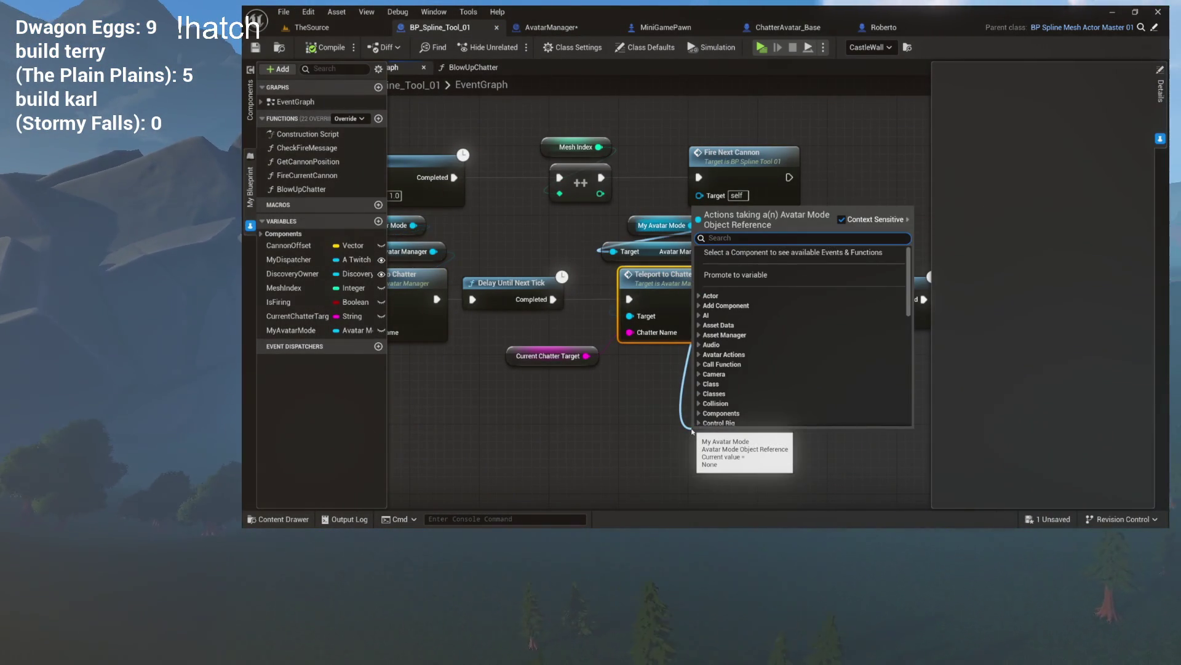
pyautogui.write('cam')
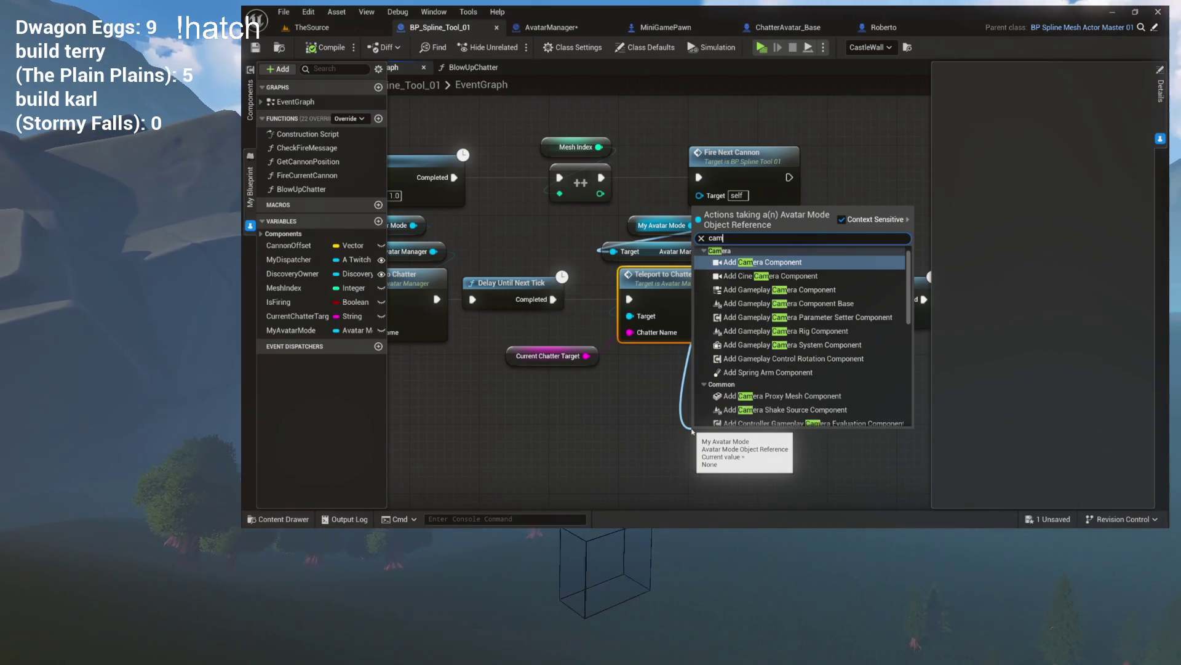
pyautogui.write('era pawn')
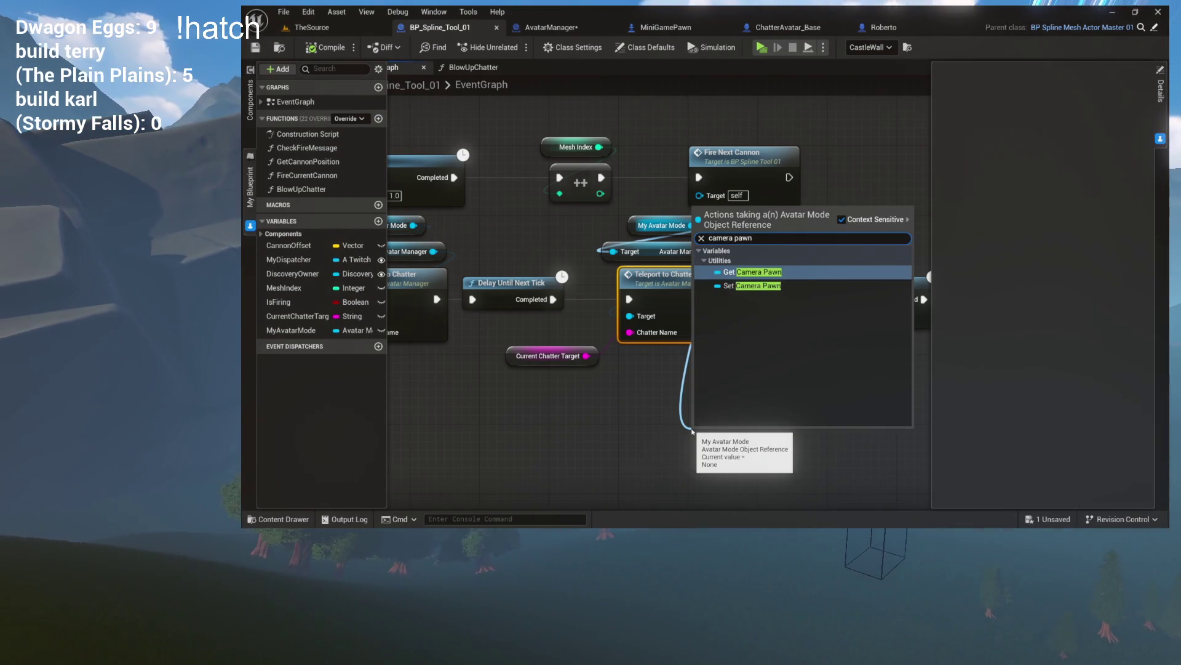
pyautogui.press('Return')
pyautogui.click(699, 329)
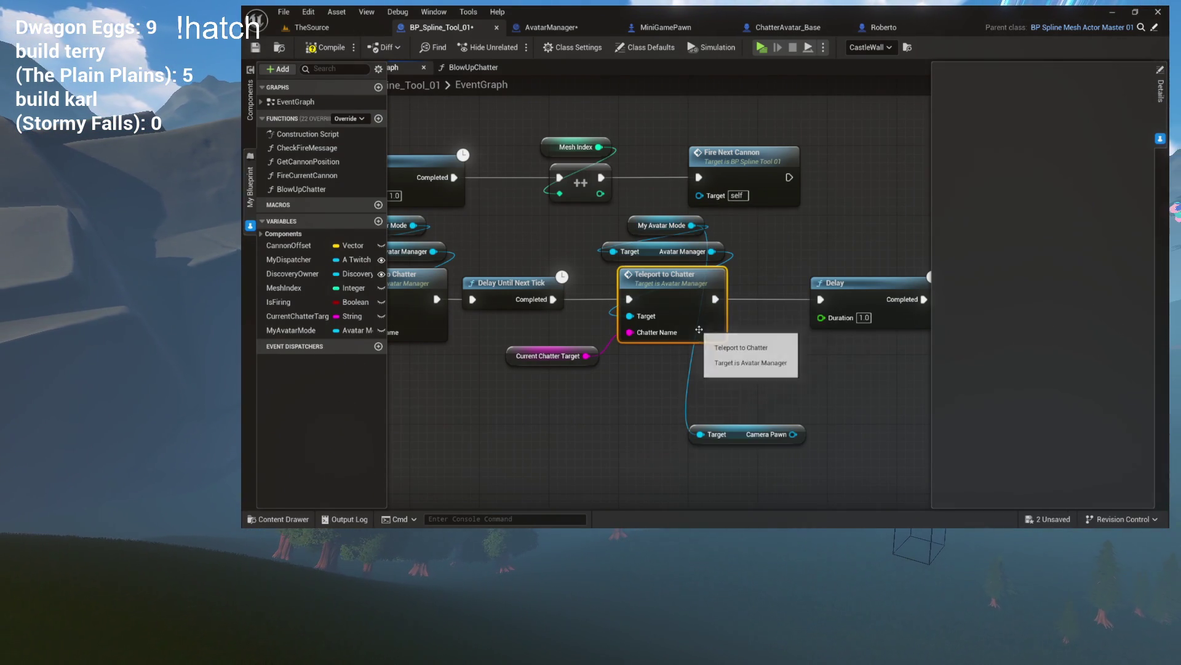
pyautogui.moveTo(699, 331)
pyautogui.mouseDown()
pyautogui.moveTo(431, 332)
pyautogui.moveTo(507, 334)
pyautogui.mouseUp()
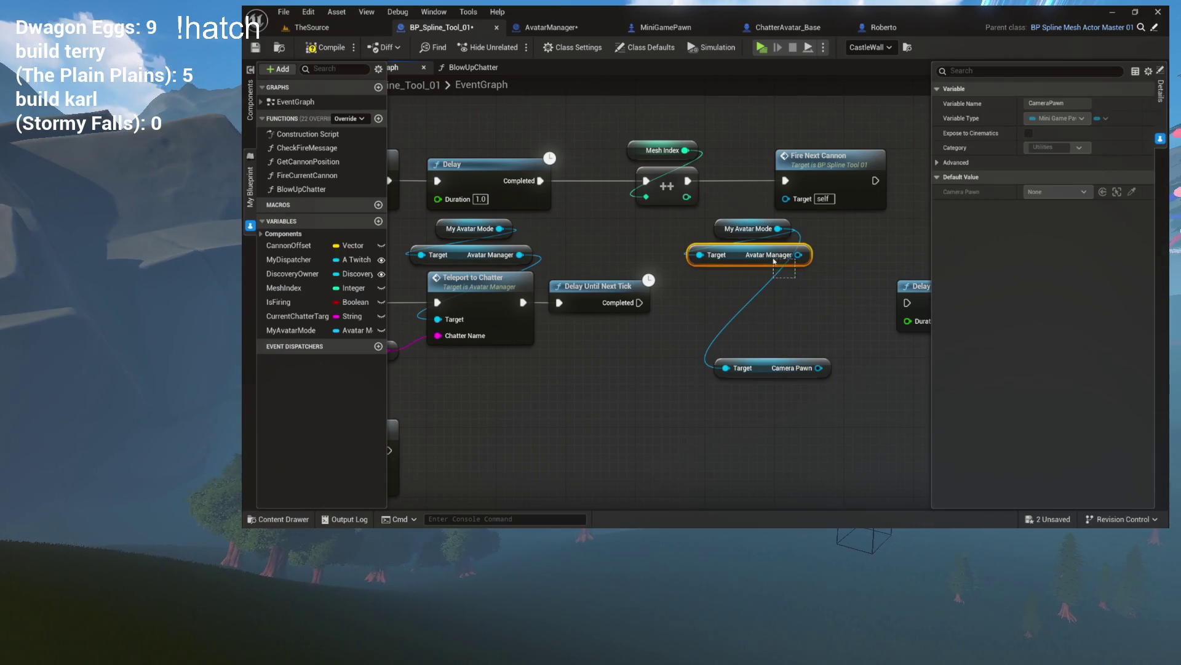
pyautogui.press('Delete')
pyautogui.moveTo(764, 362); pyautogui.dragTo(764, 353)
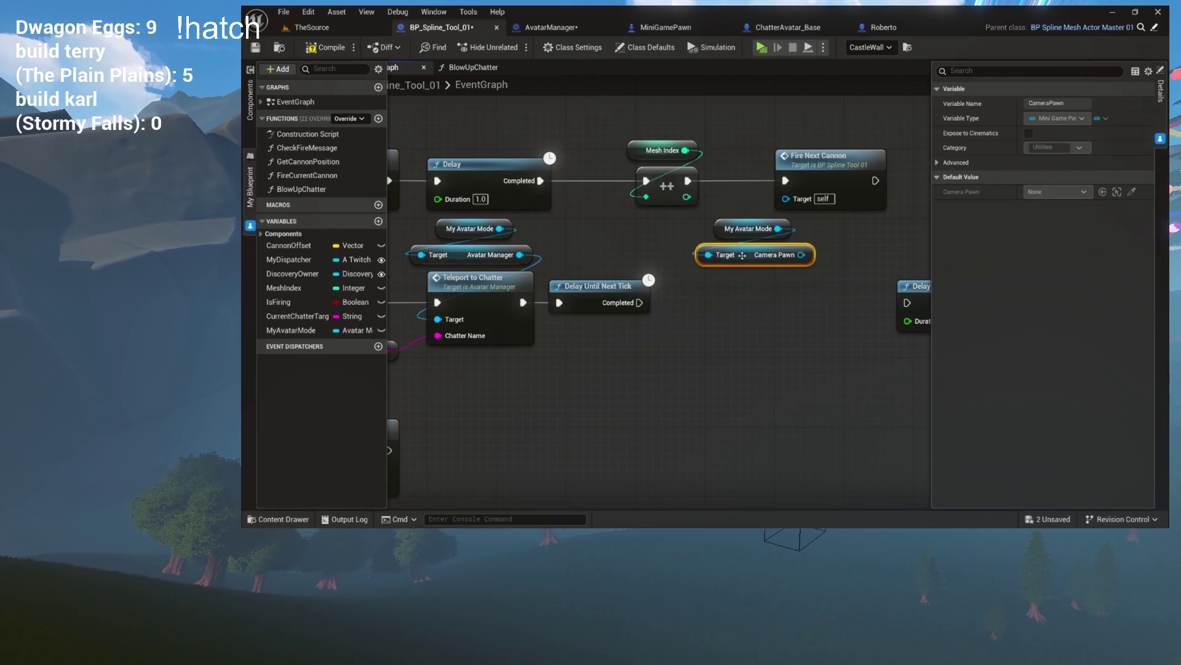
pyautogui.moveTo(773, 263)
pyautogui.mouseDown()
pyautogui.moveTo(773, 277)
pyautogui.moveTo(773, 252)
pyautogui.moveTo(758, 276)
pyautogui.mouseUp()
# Add Detach From Actor with Location, Rotation and Scale rules all Keep World, then compile
pyautogui.write('detach')
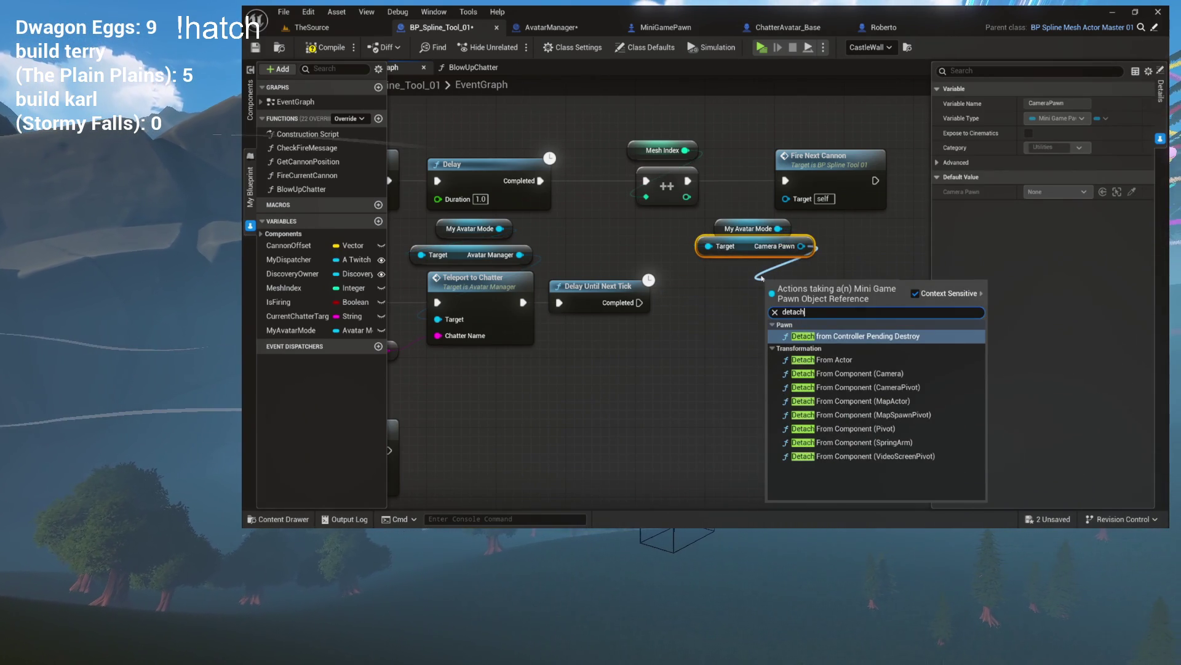
pyautogui.click(814, 357)
pyautogui.moveTo(799, 294)
pyautogui.mouseDown()
pyautogui.moveTo(742, 284)
pyautogui.moveTo(756, 281)
pyautogui.mouseUp()
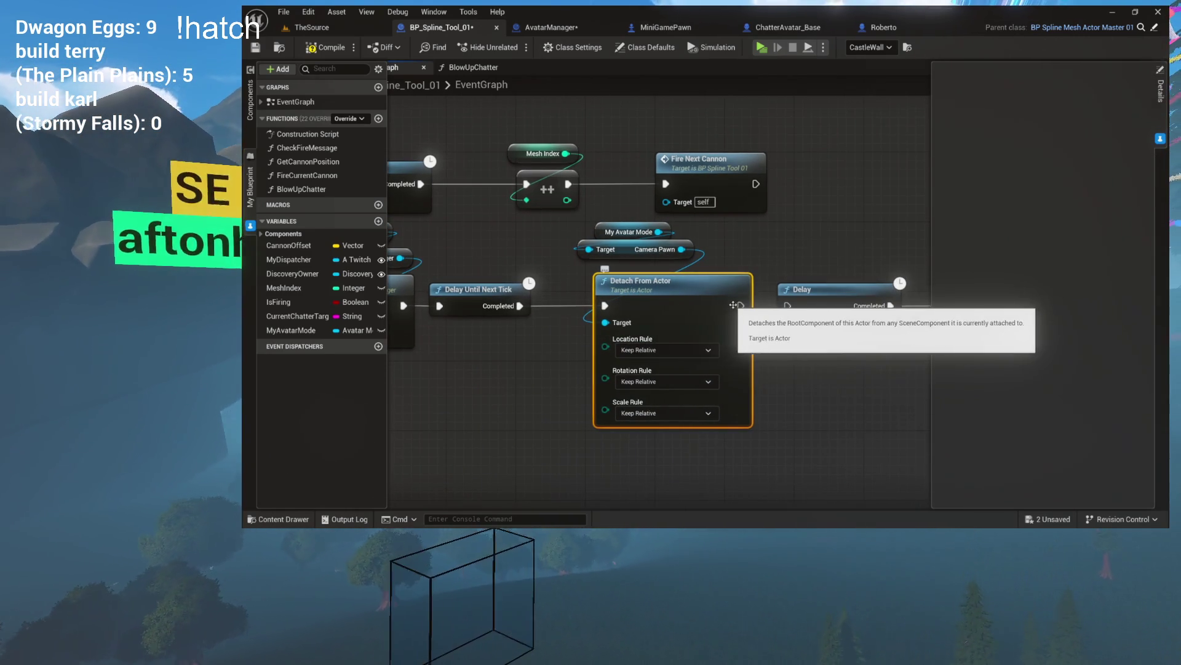
pyautogui.moveTo(669, 305); pyautogui.dragTo(704, 302)
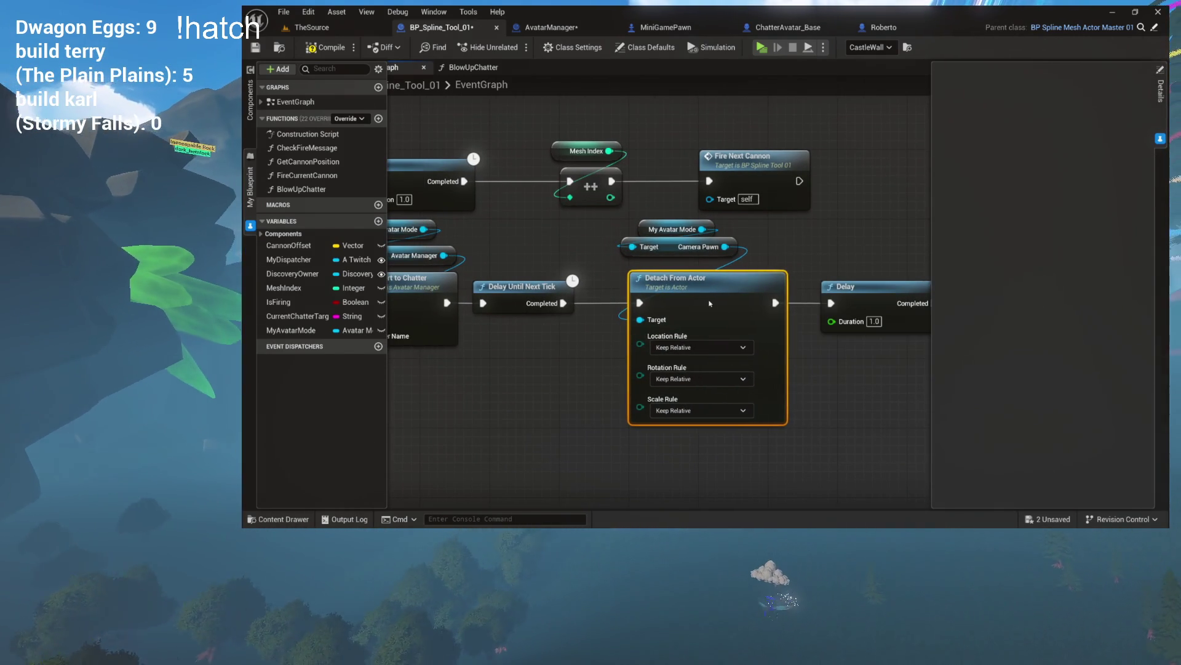
pyautogui.click(689, 349)
pyautogui.click(671, 373)
pyautogui.click(683, 378)
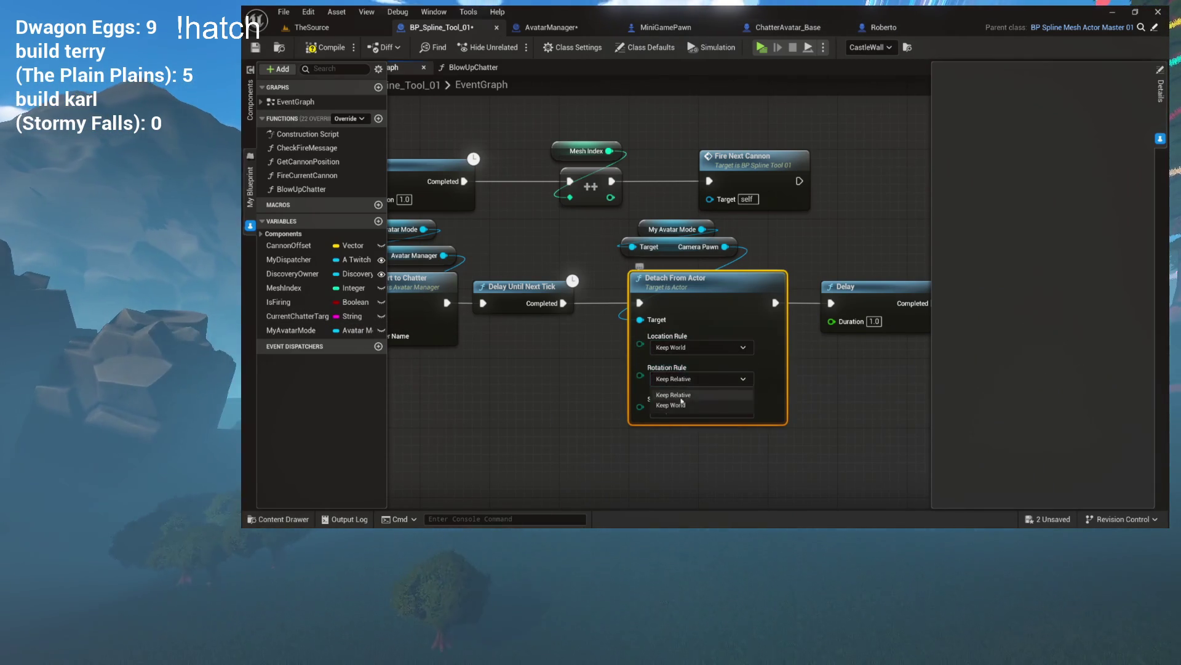
pyautogui.click(671, 405)
pyautogui.click(701, 410)
pyautogui.click(671, 436)
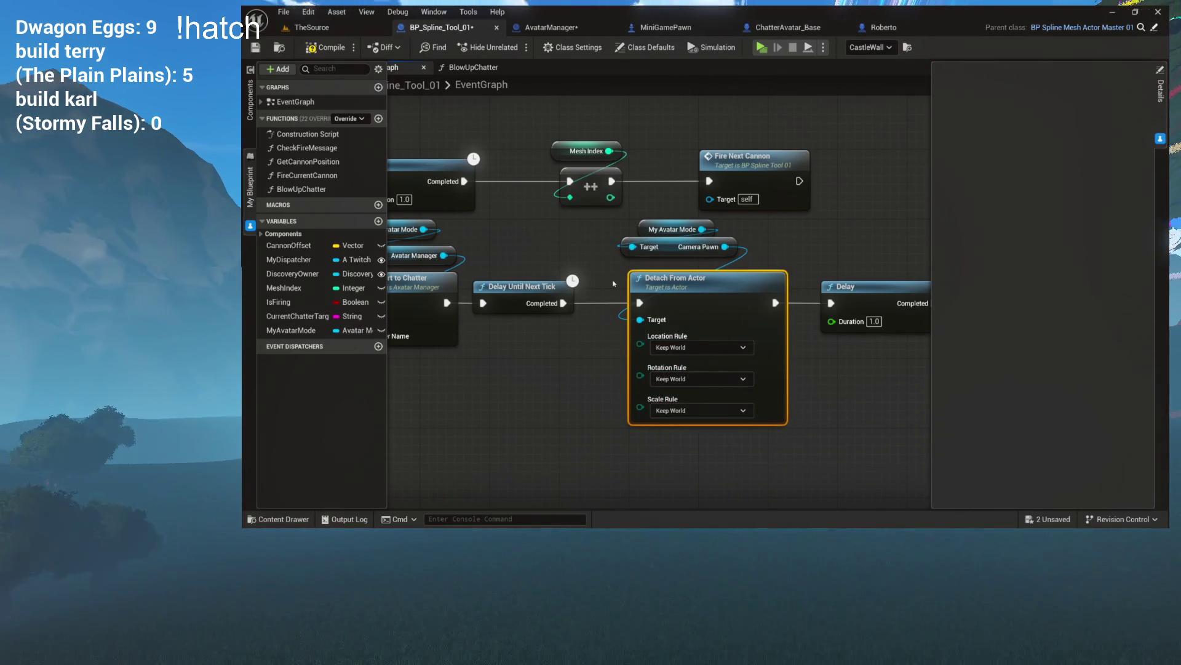
pyautogui.click(353, 47)
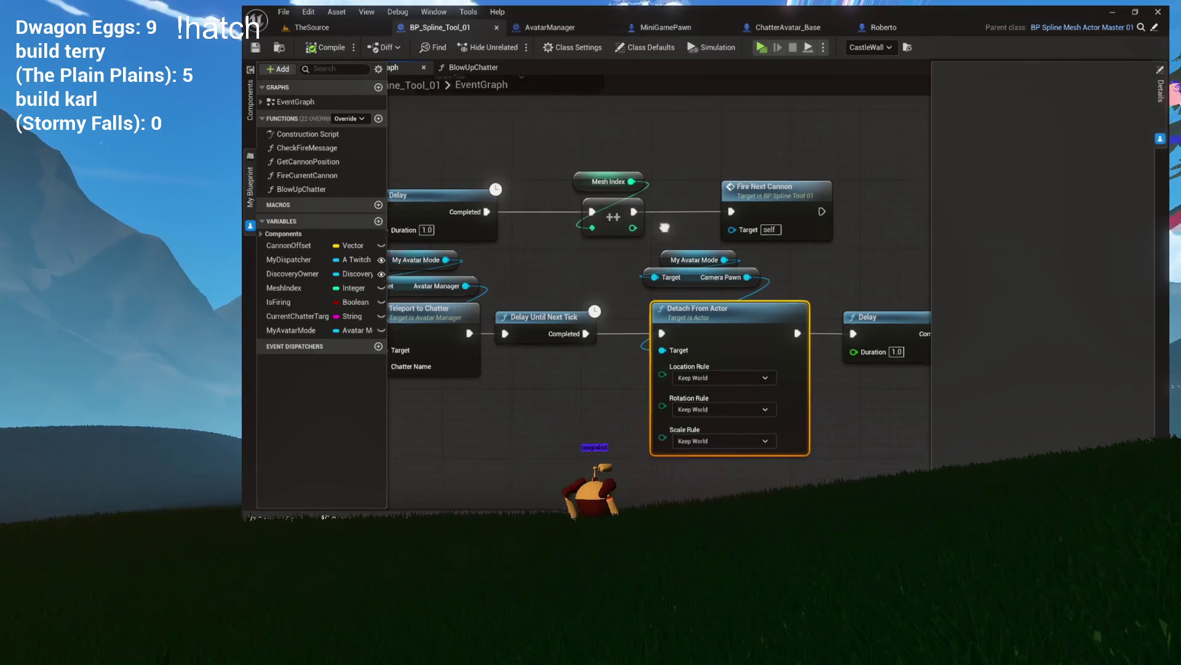
# Inspect the My Avatar Mode and Camera Pawn getters, then save the blueprint
pyautogui.moveTo(653, 258); pyautogui.dragTo(732, 299)
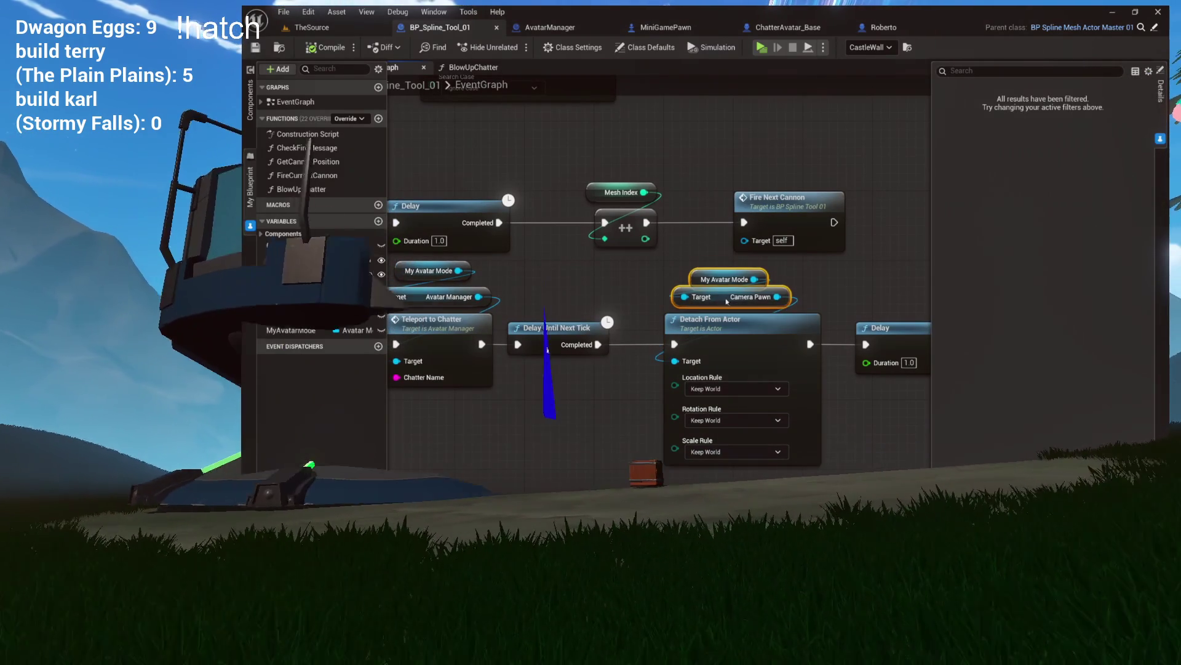
pyautogui.click(663, 275)
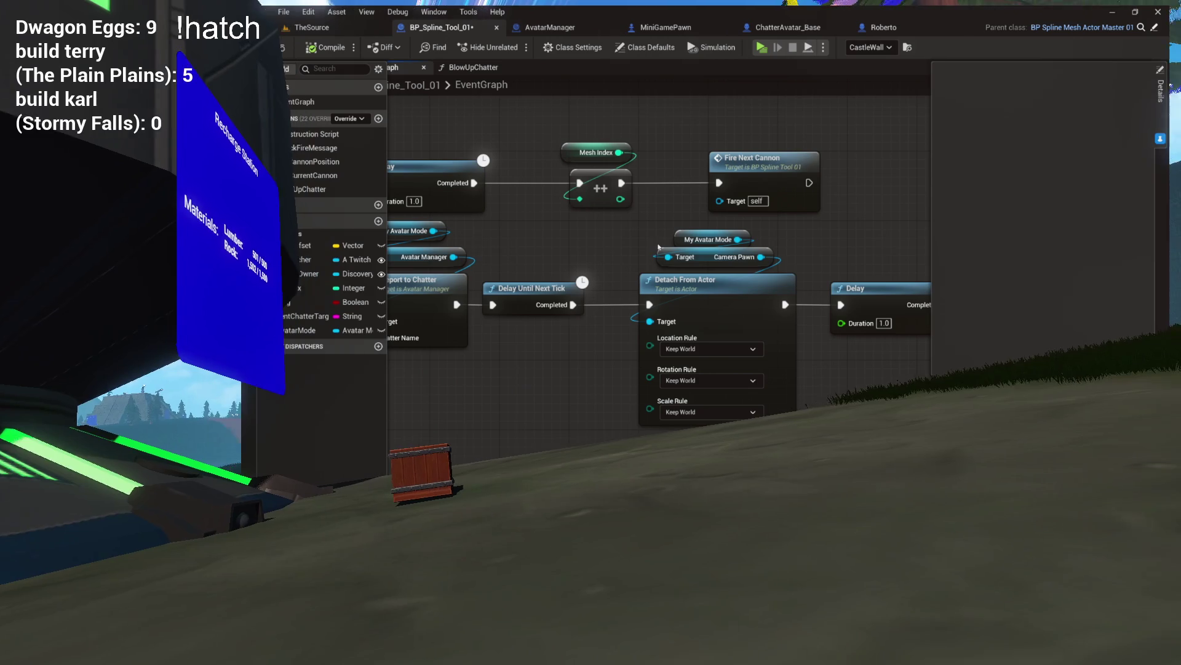
pyautogui.click(705, 262)
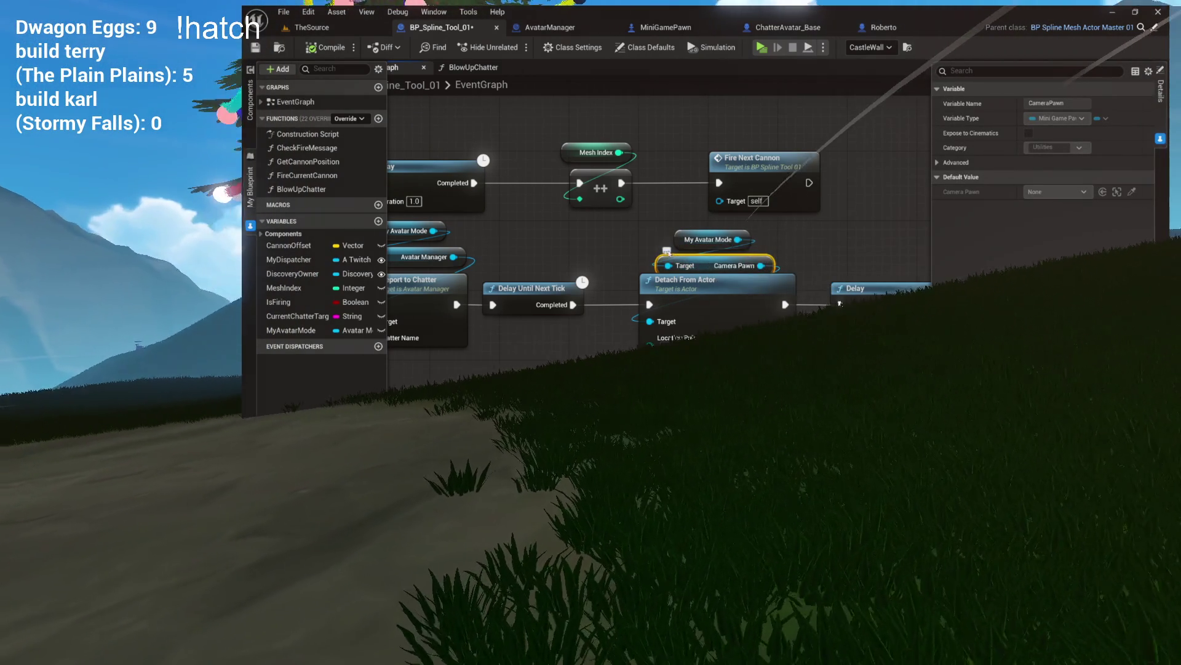
pyautogui.click(445, 140)
pyautogui.hotkey('ctrl', 's')
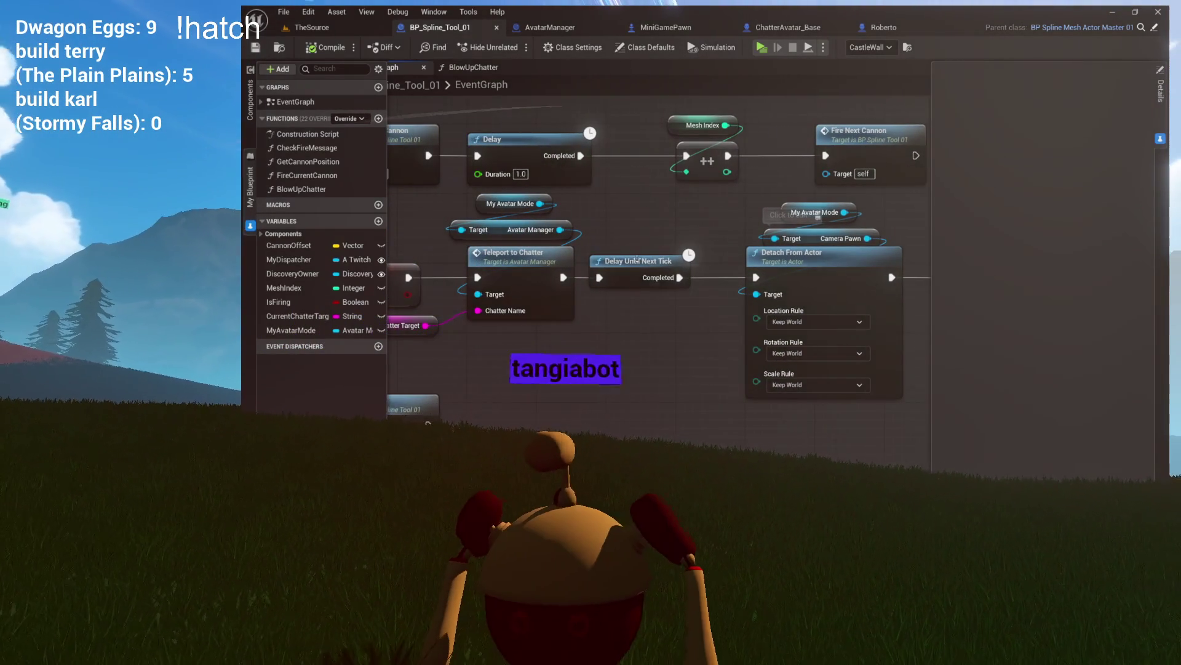
# Put the 1.0-second Delay before Detach From Actor, and Delay Until Next Tick before Blow Up Chatter
pyautogui.scroll(-2, 573, 245)
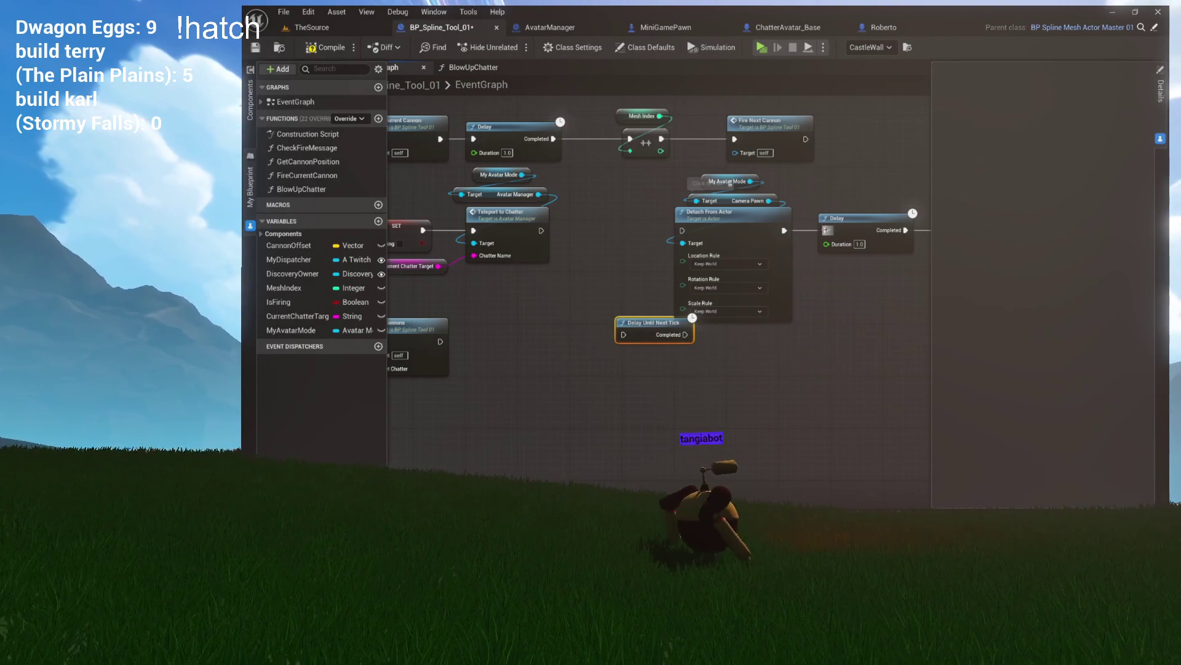
pyautogui.moveTo(837, 230); pyautogui.dragTo(578, 231)
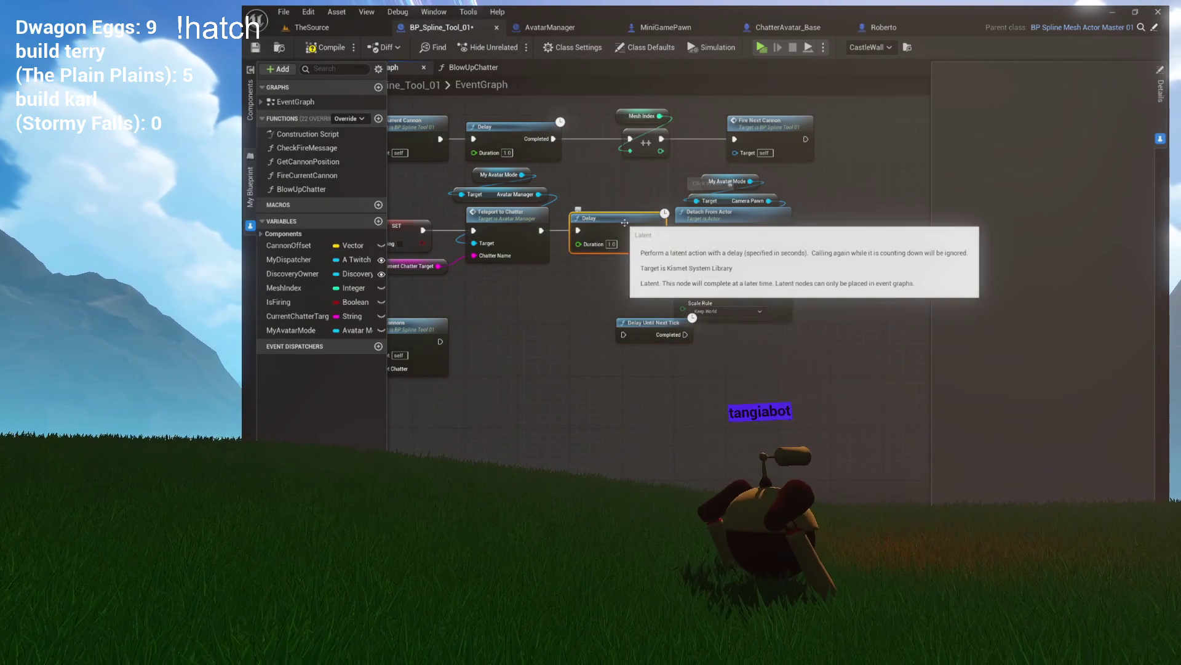
pyautogui.moveTo(548, 232); pyautogui.dragTo(577, 232)
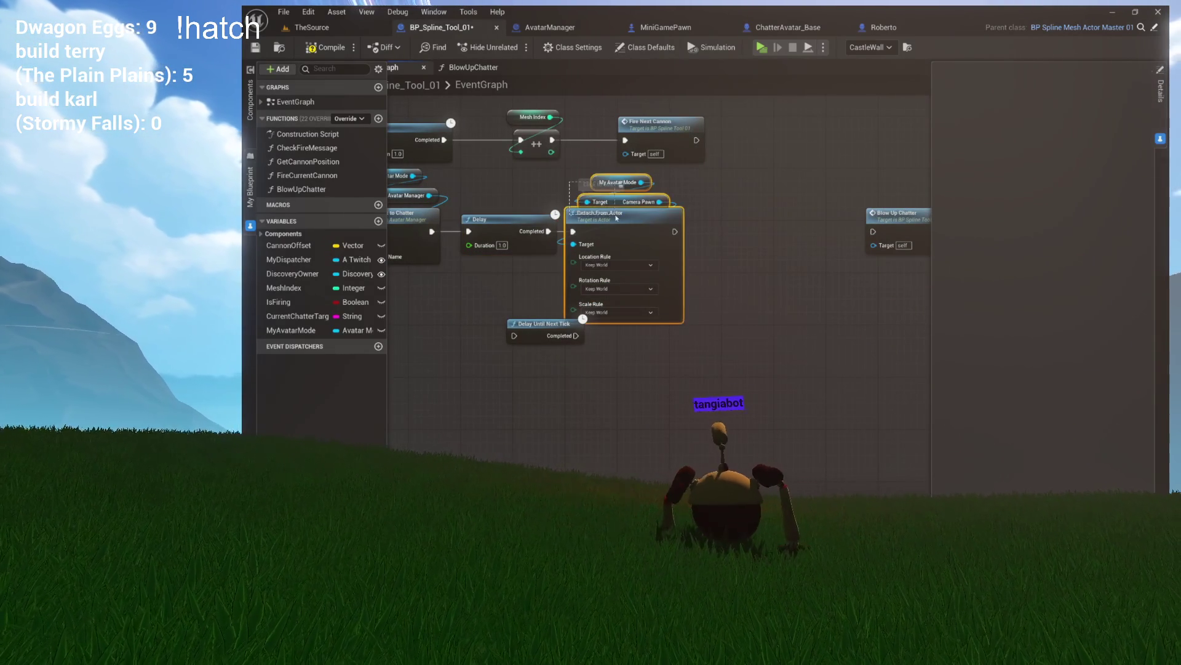
pyautogui.click(548, 329)
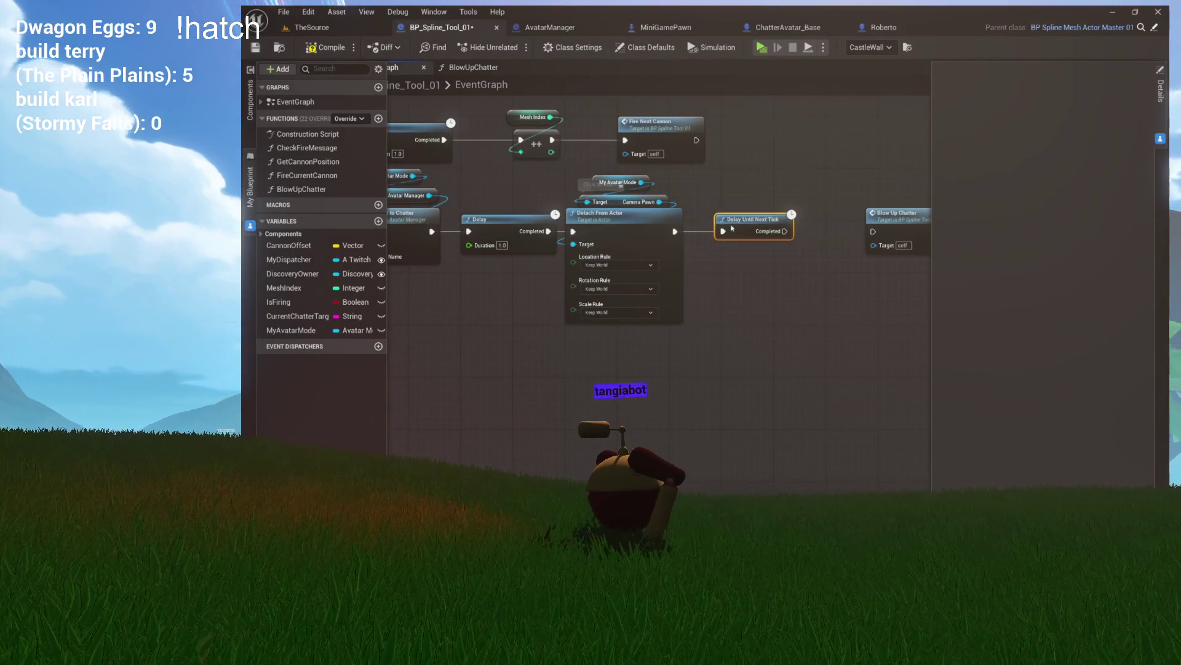
pyautogui.moveTo(716, 230); pyautogui.dragTo(697, 235)
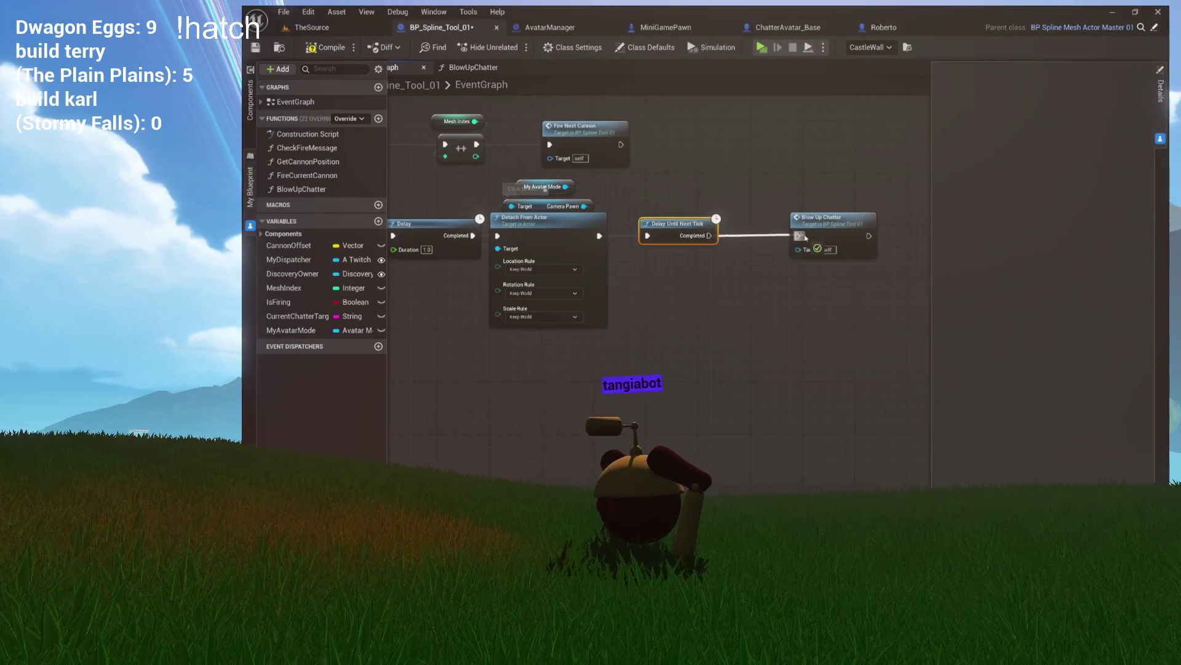
pyautogui.moveTo(827, 219); pyautogui.dragTo(799, 223)
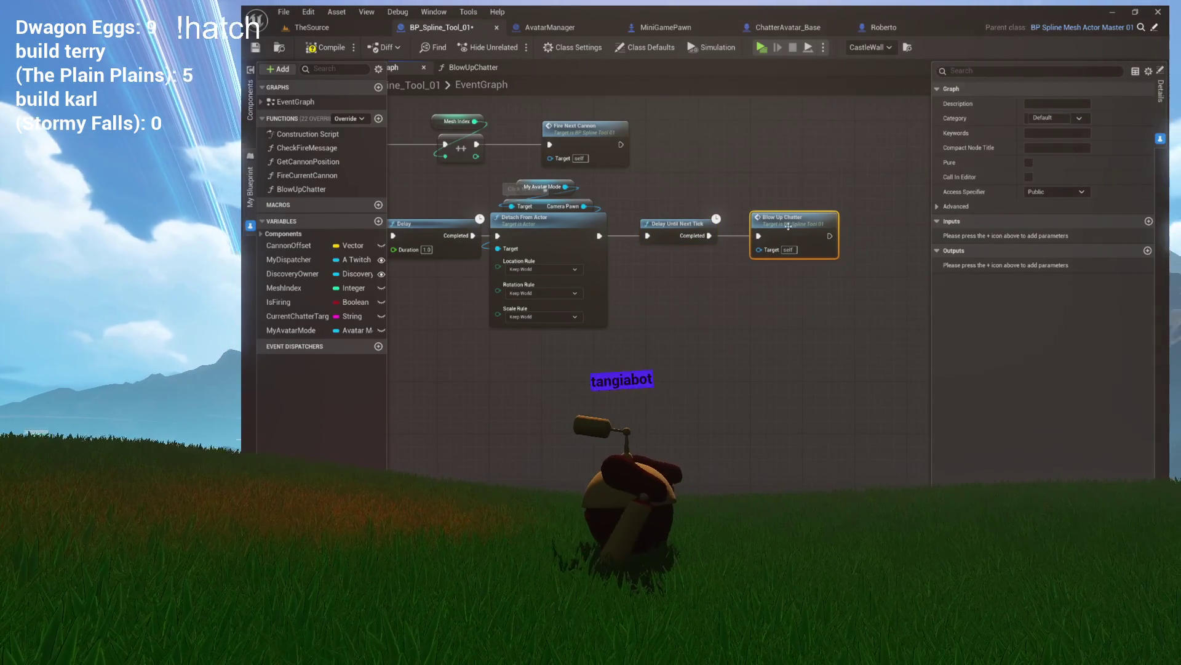
pyautogui.click(726, 308)
pyautogui.moveTo(676, 228); pyautogui.dragTo(760, 216)
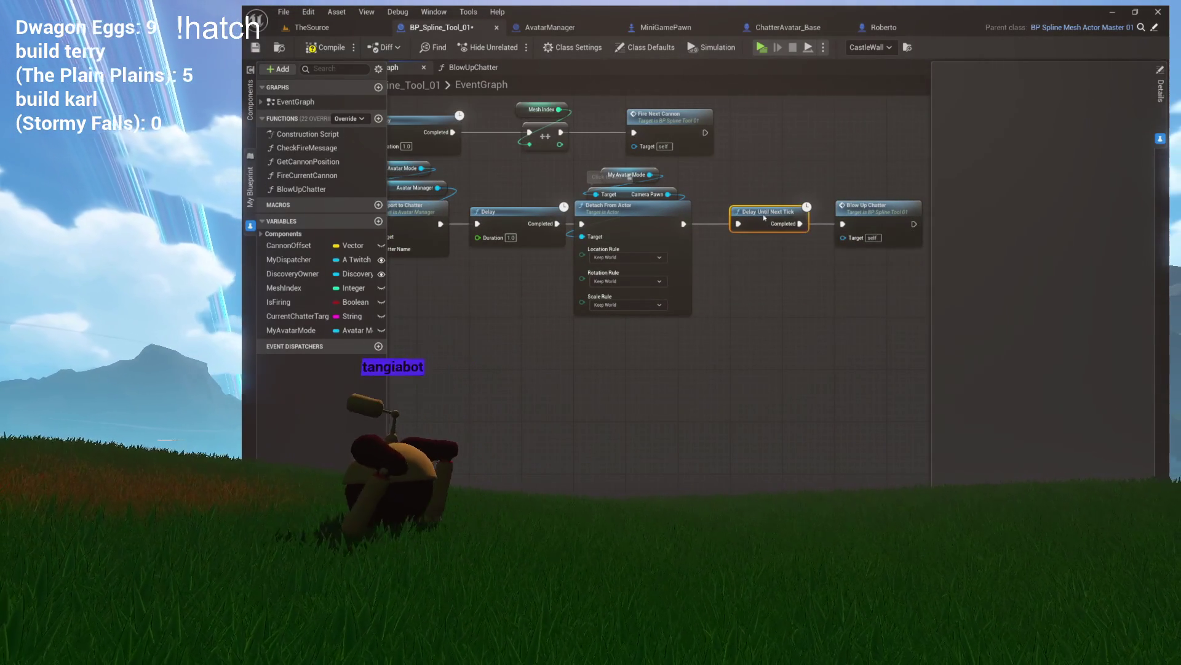
pyautogui.moveTo(753, 298); pyautogui.dragTo(807, 352)
pyautogui.scroll(2, 688, 344)
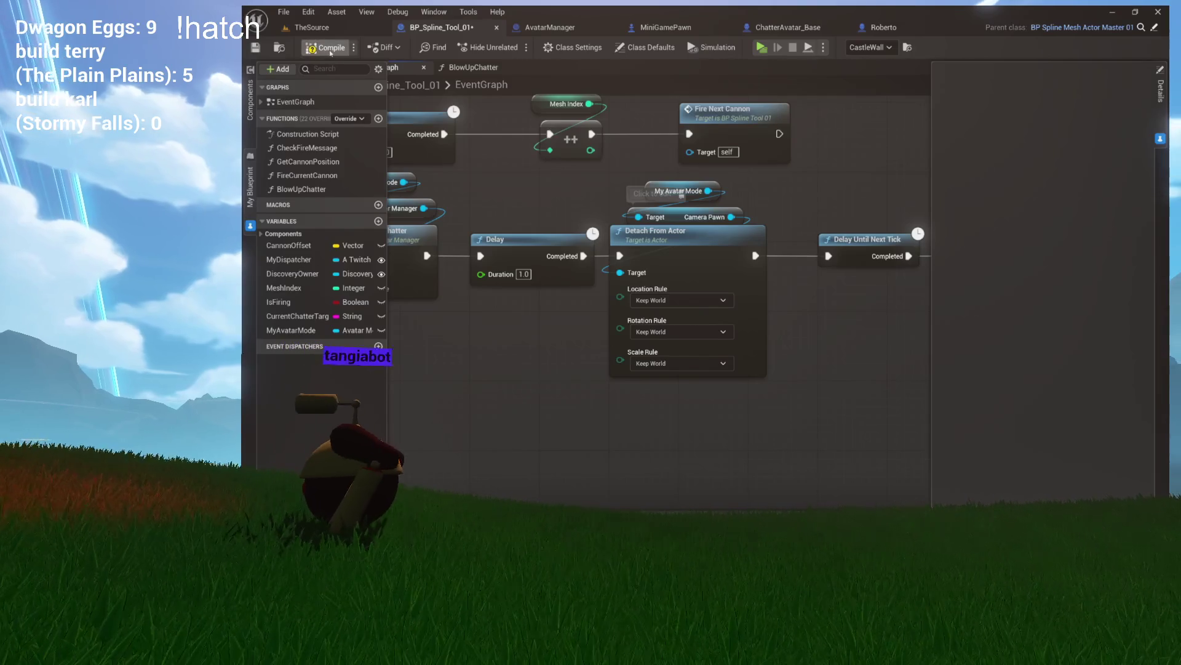
pyautogui.click(285, 52)
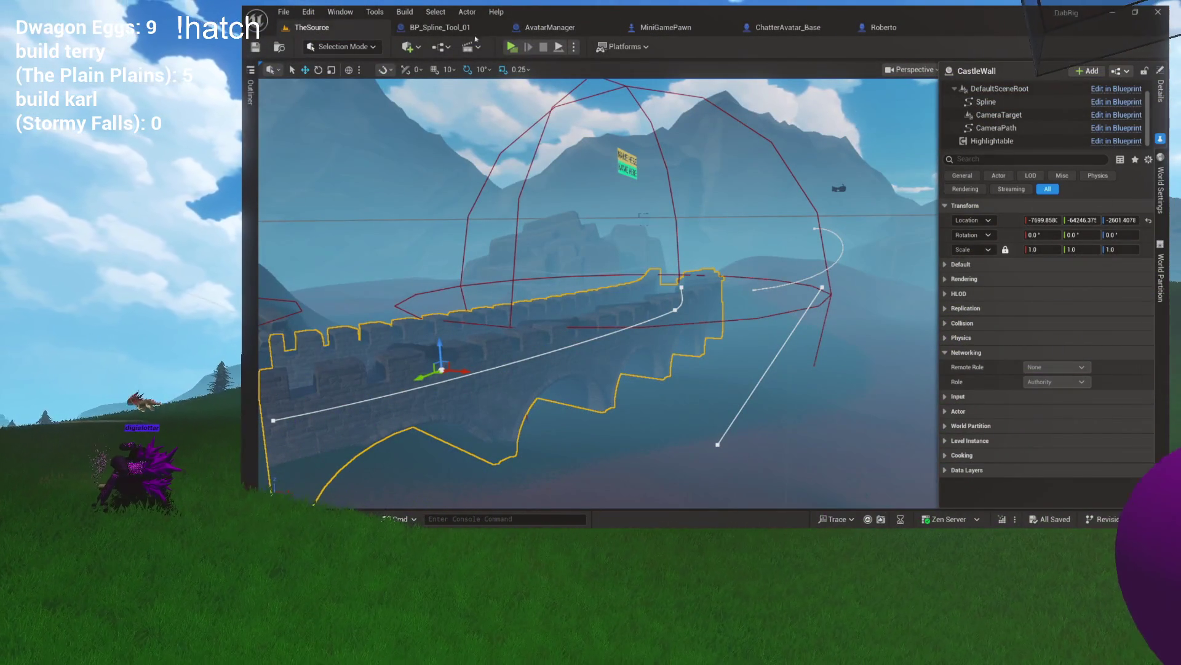
# Return to BP_Spline_Tool_01's event graph and bring the detach section into view
pyautogui.click(440, 28)
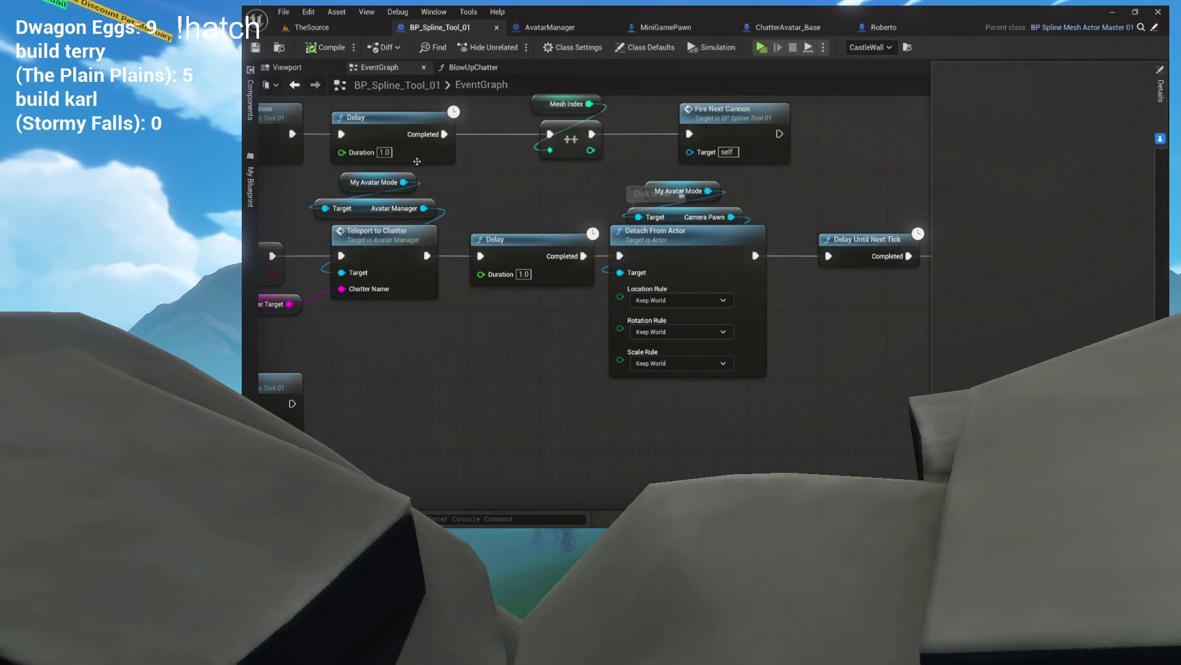
pyautogui.moveTo(510, 184); pyautogui.dragTo(581, 207)
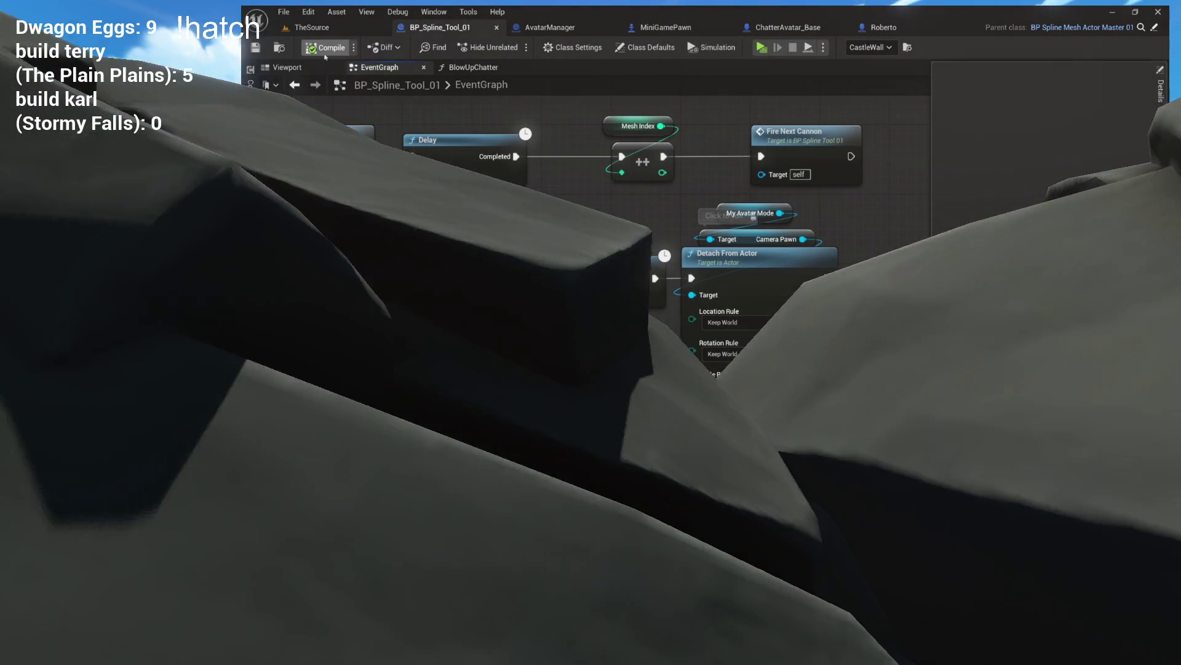
# Play-test the cannon in a Standalone Game preview, then close it with Escape
pyautogui.click(332, 68)
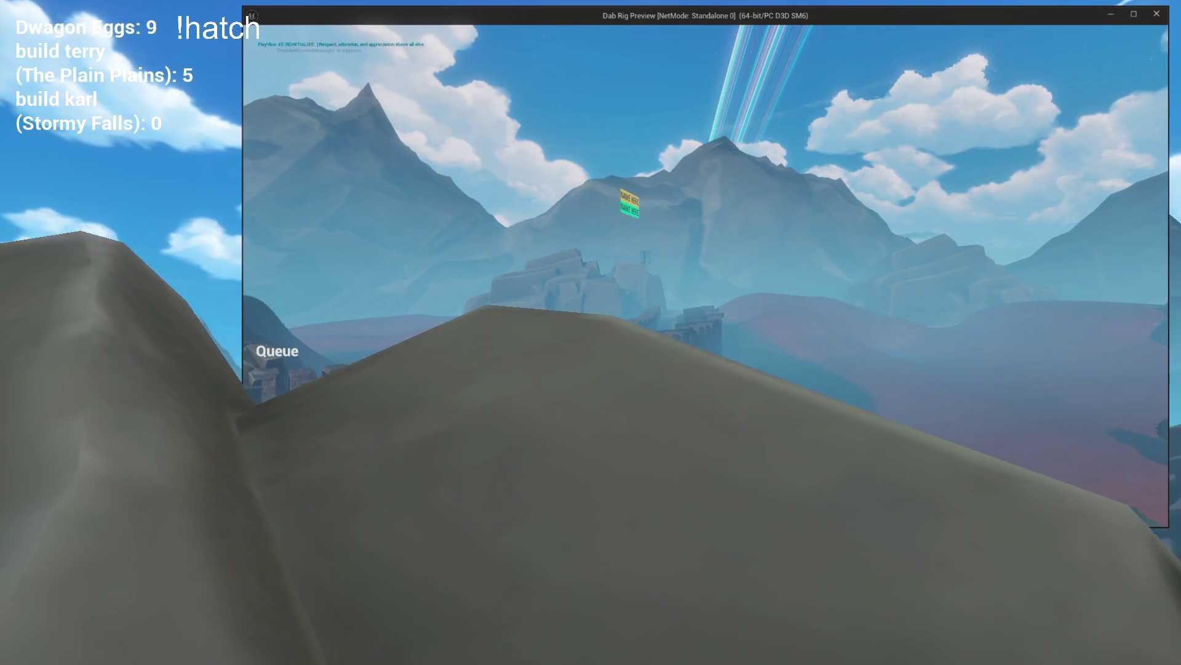
pyautogui.moveTo(614, 81)
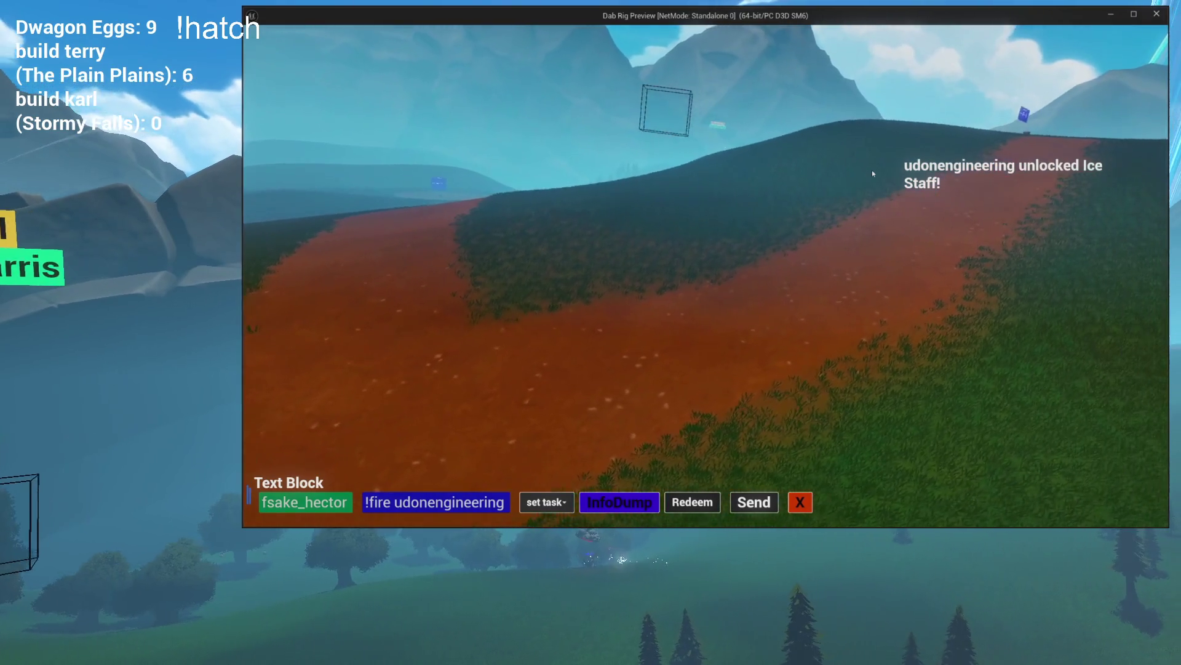
pyautogui.press('Escape')
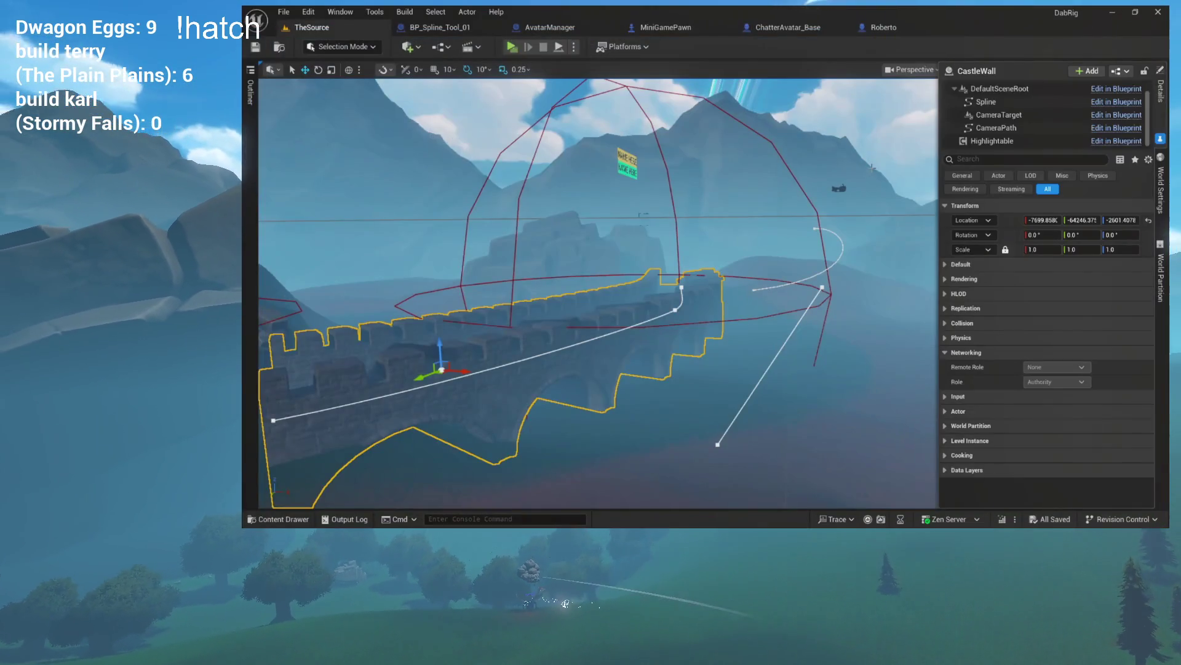